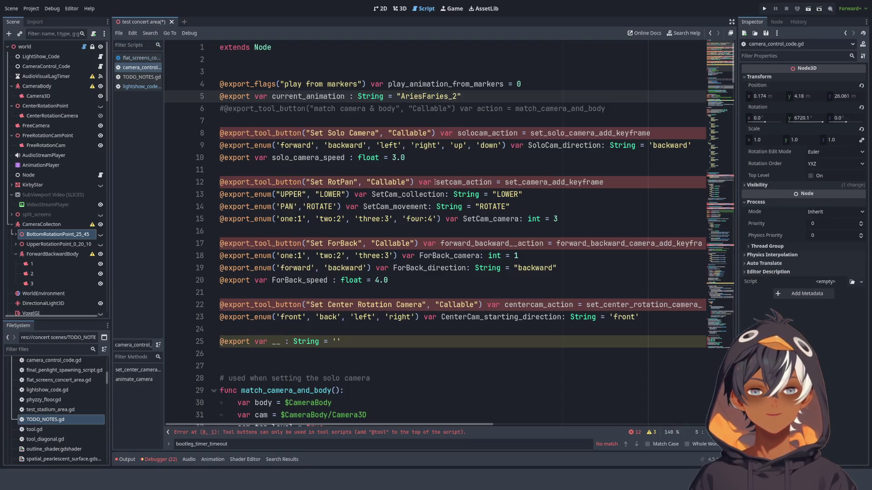
Review the play_animation_from_markers export on line 4 and show the AriesFaries_2 Animation panel
click(257, 133)
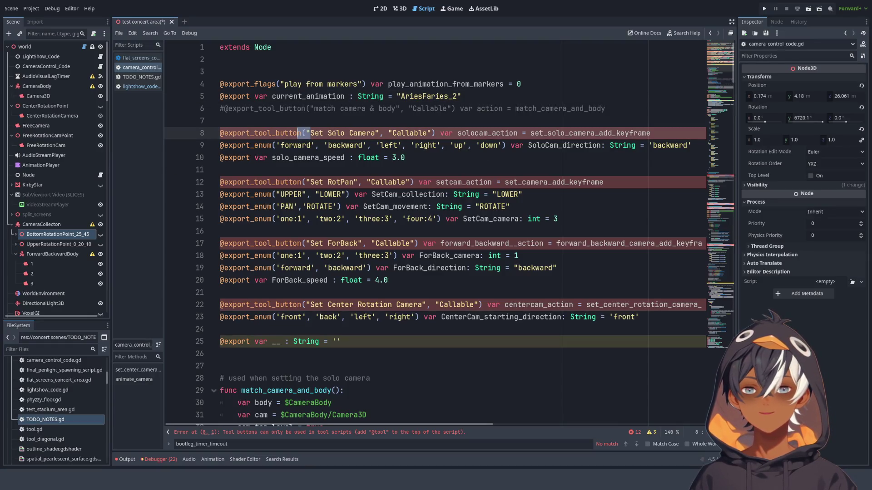
click(276, 78)
double_click(343, 84)
double_click(293, 84)
drag(293, 84, 531, 81)
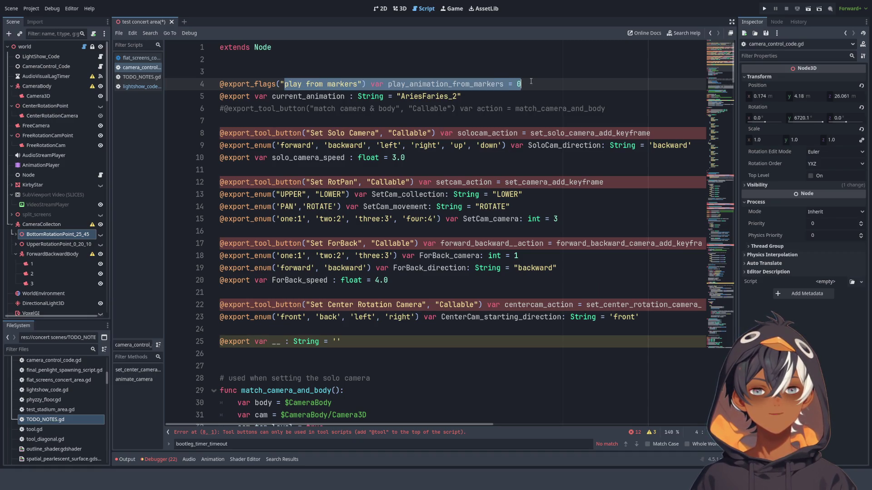
click(532, 84)
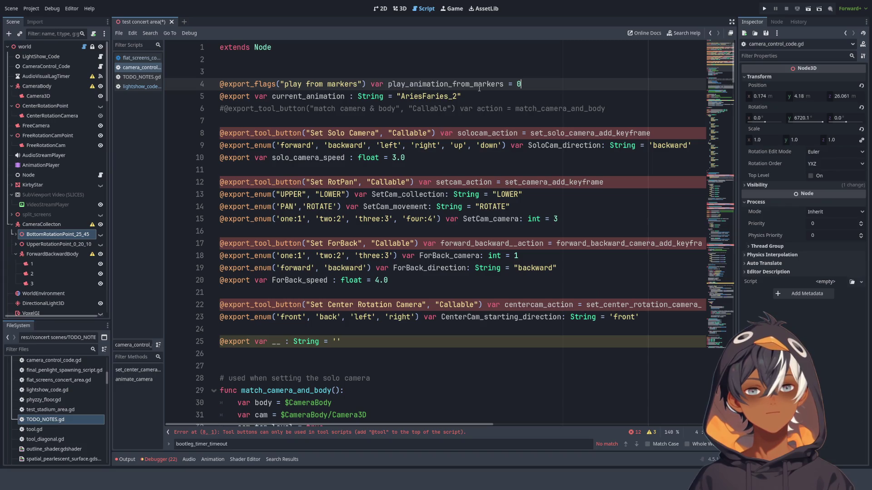
click(212, 459)
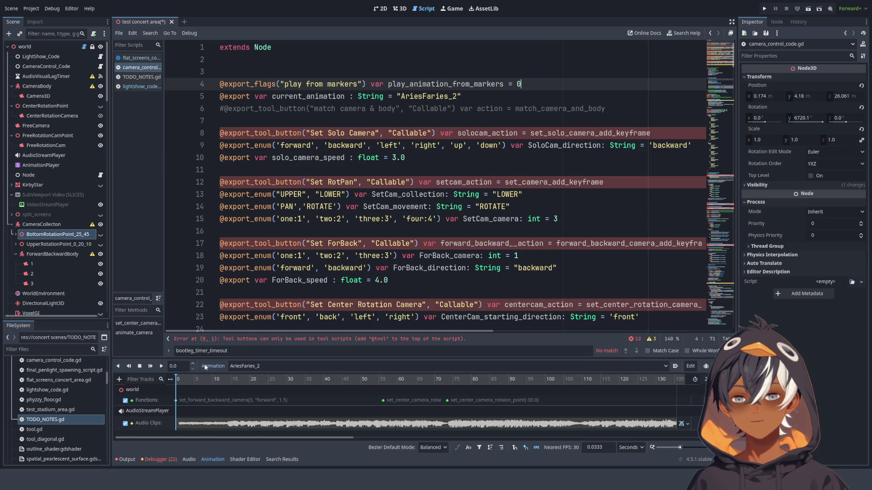
Move the timeline's start and end markers earlier, with the end near 52 seconds
scroll(440, 400, down, 5)
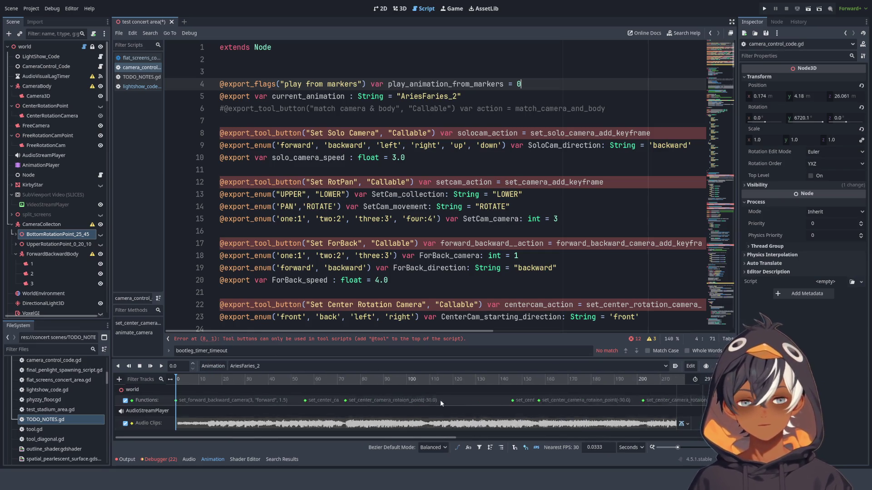
drag(422, 386, 191, 386)
drag(473, 388, 254, 391)
drag(475, 385, 389, 383)
drag(217, 384, 232, 384)
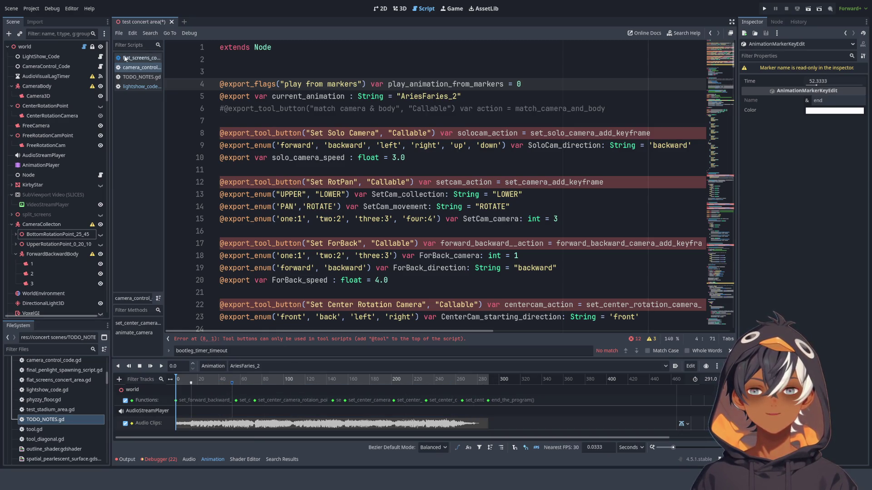
Enable play from markers on the world node in the Inspector
click(54, 77)
click(53, 66)
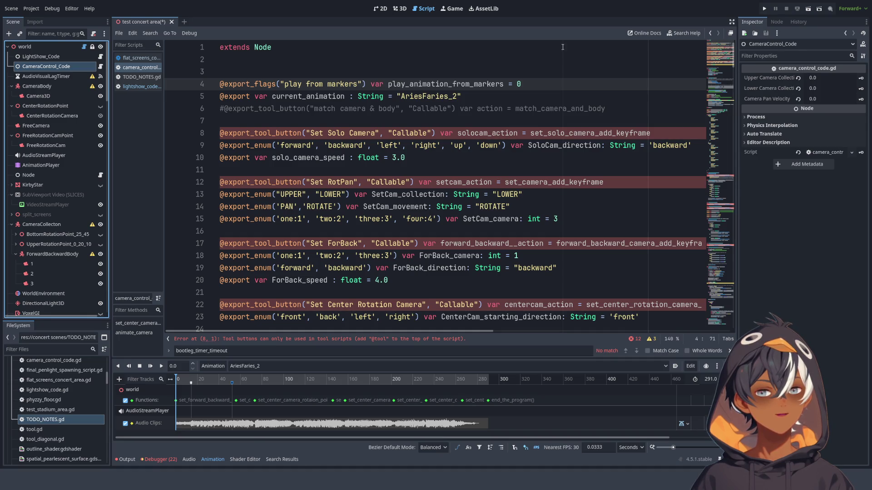
click(25, 47)
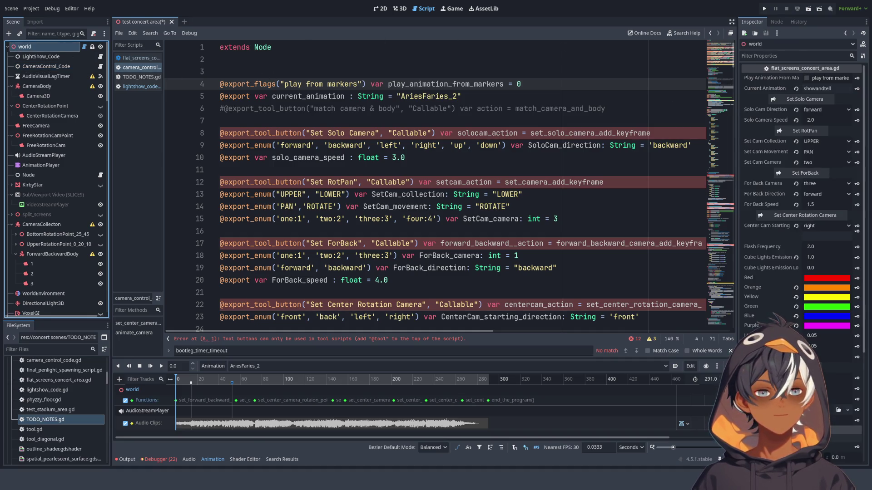
click(808, 78)
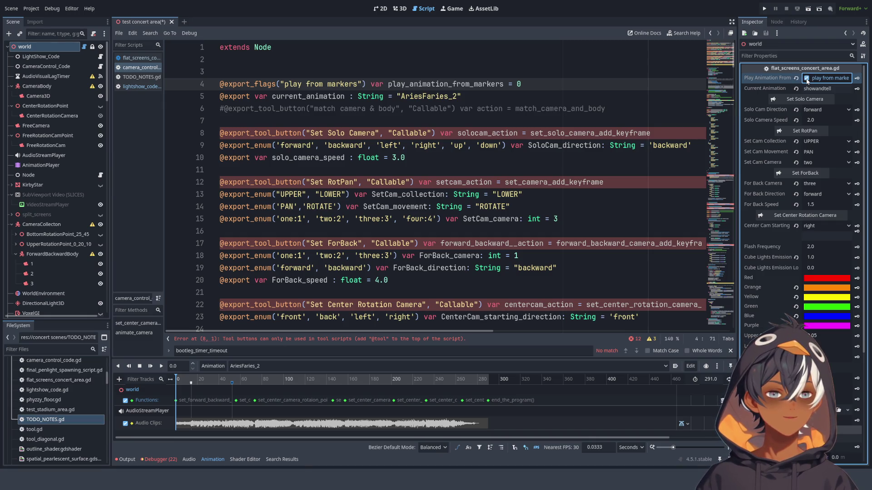
click(807, 78)
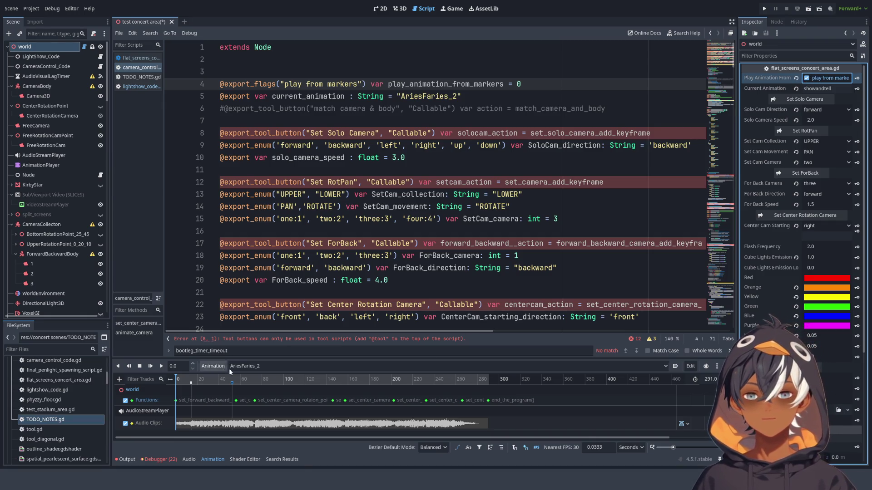
Slide the start marker to a new time on the AriesFaries_2 timeline
click(233, 383)
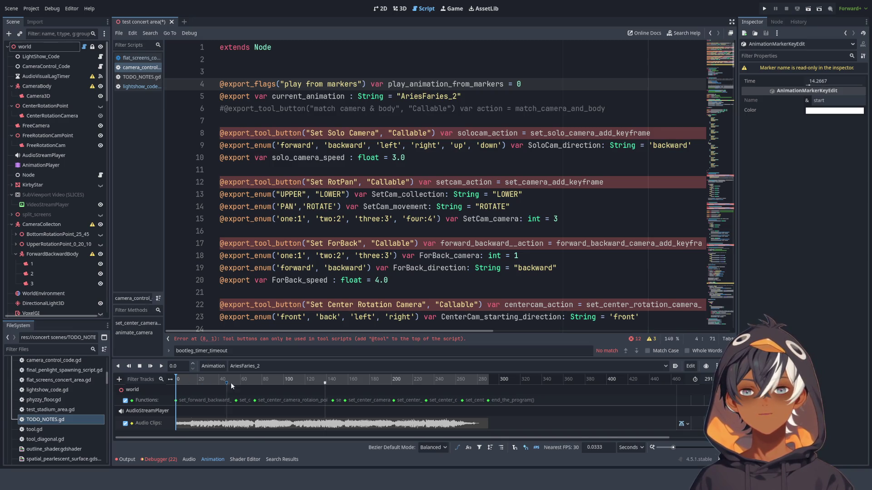
drag(303, 382, 256, 384)
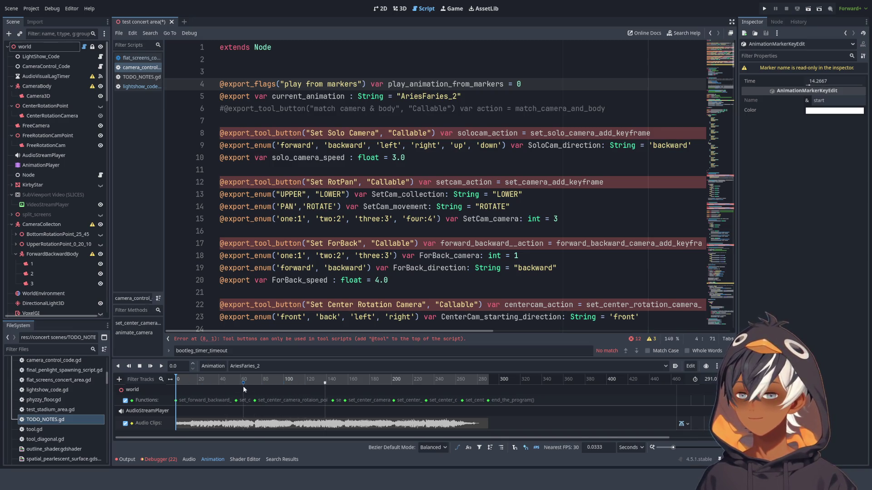
click(340, 168)
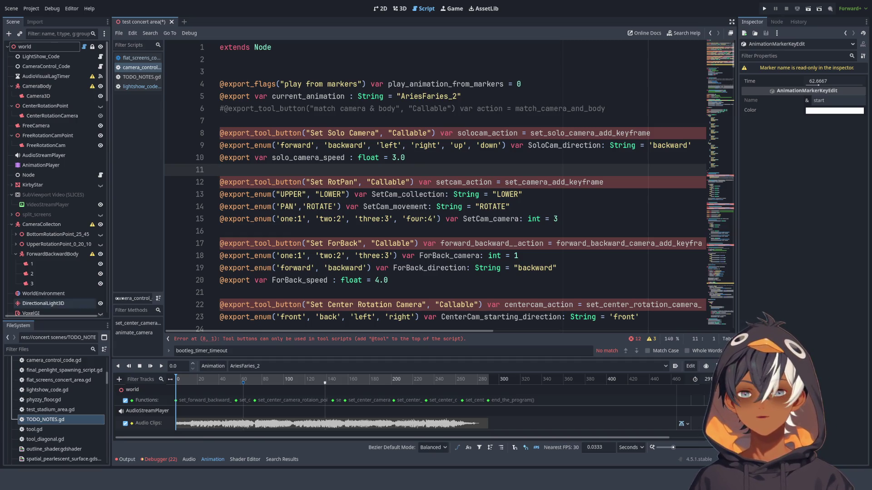
Hide the bottom Animation panel so camera_control_code.gd uses the full editor height
click(128, 459)
click(127, 459)
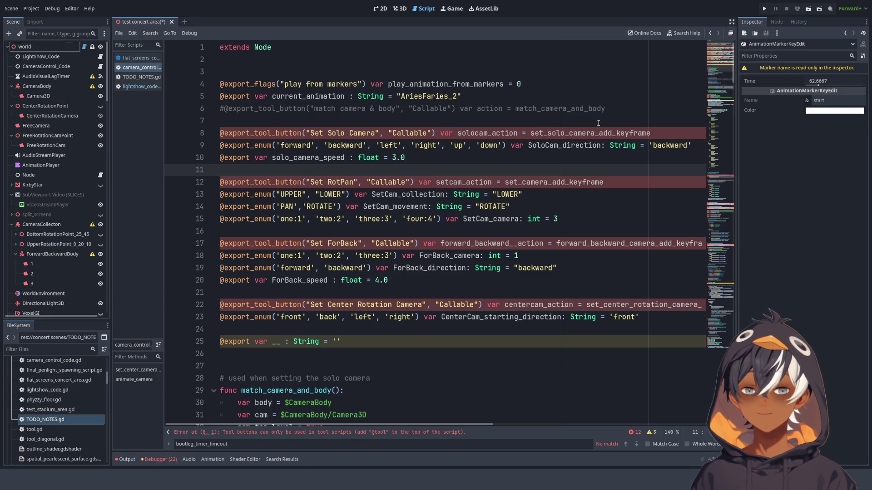
scroll(351, 161, down, 5)
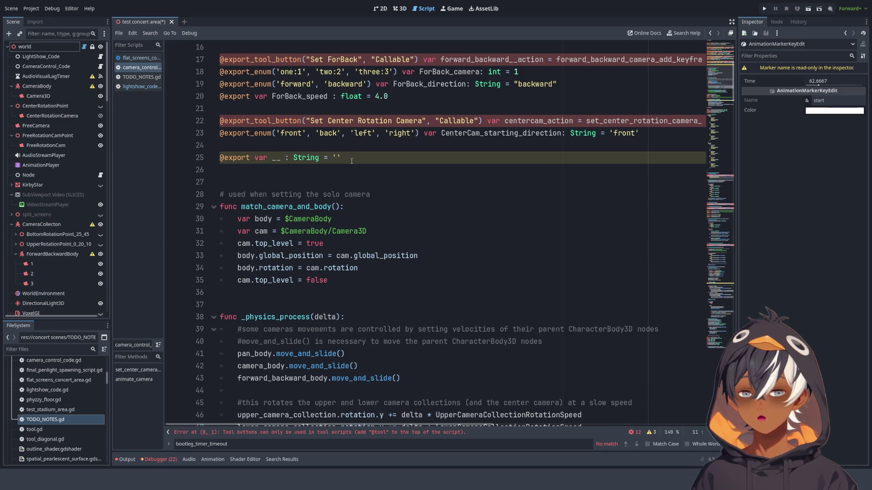
click(351, 162)
scroll(381, 134, down, 3)
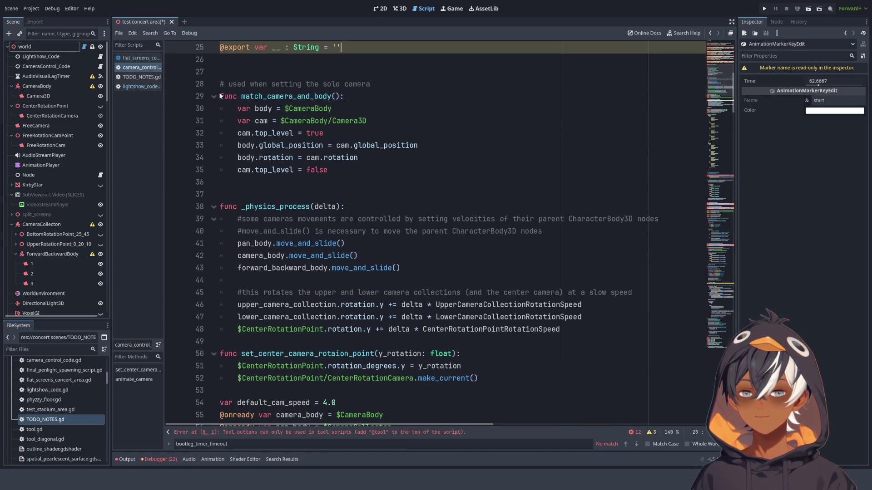
drag(383, 85, 192, 78)
scroll(438, 119, up, 3)
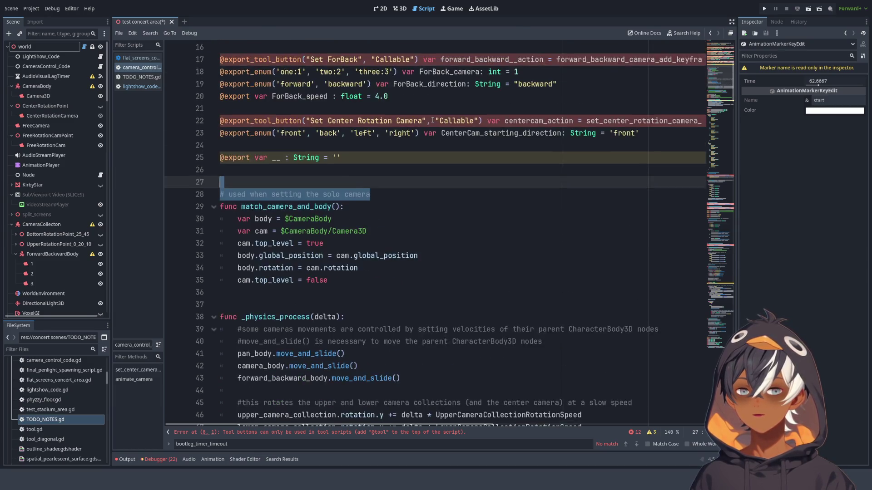
scroll(409, 109, down, 7)
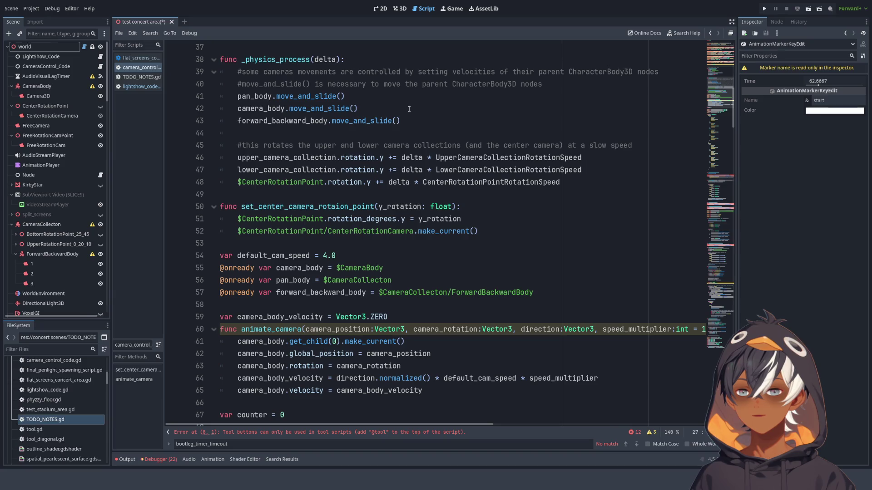
scroll(411, 109, down, 8)
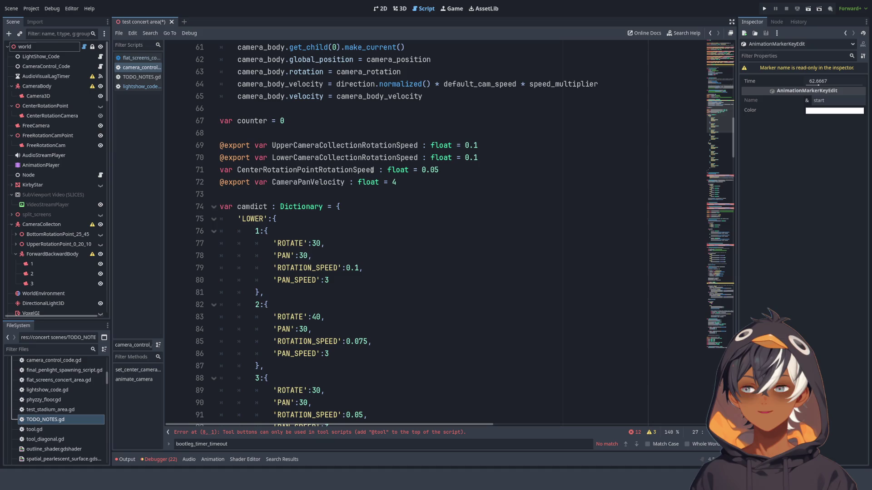
click(713, 174)
drag(713, 174, 717, 119)
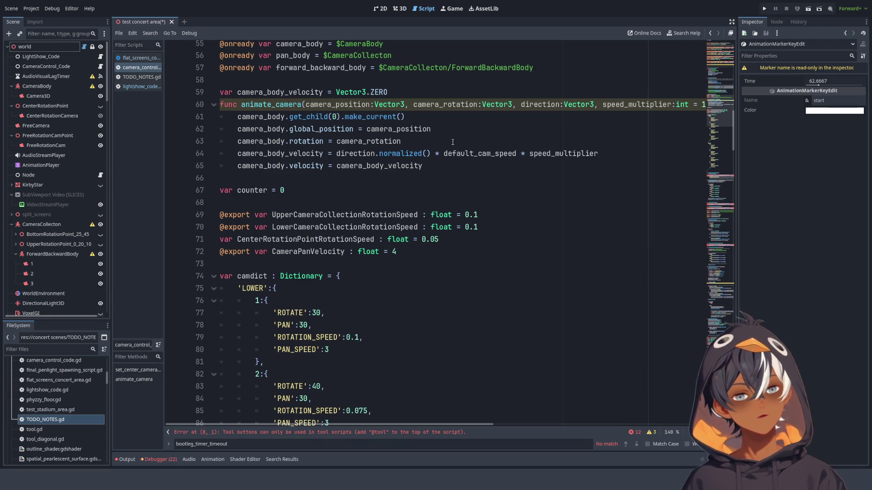
scroll(459, 154, down, 10)
scroll(465, 164, down, 20)
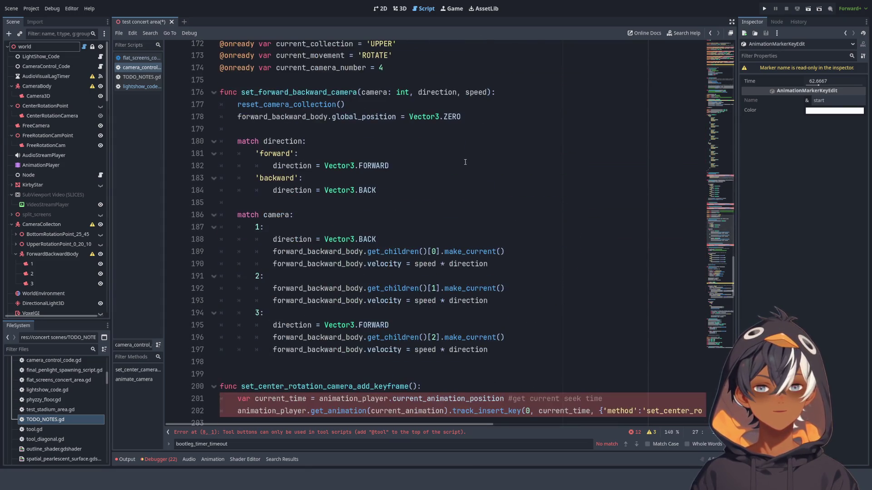
scroll(465, 163, down, 12)
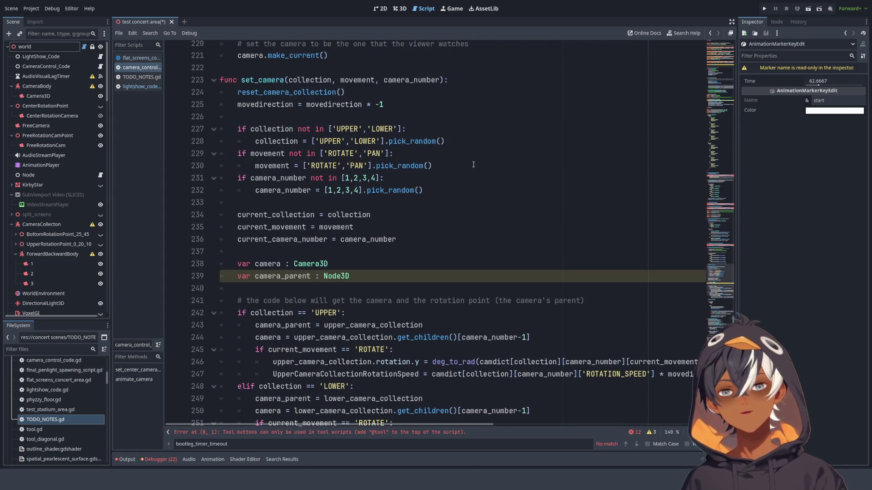
scroll(722, 186, up, 20)
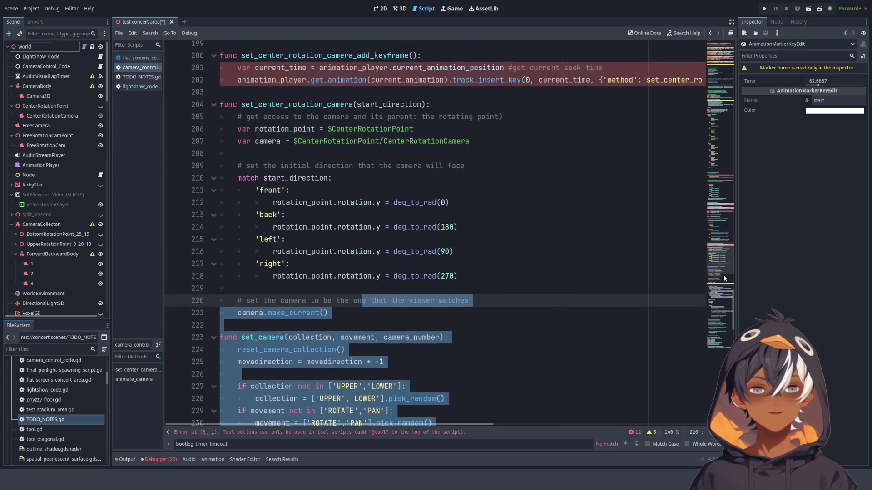
drag(722, 187, 716, 80)
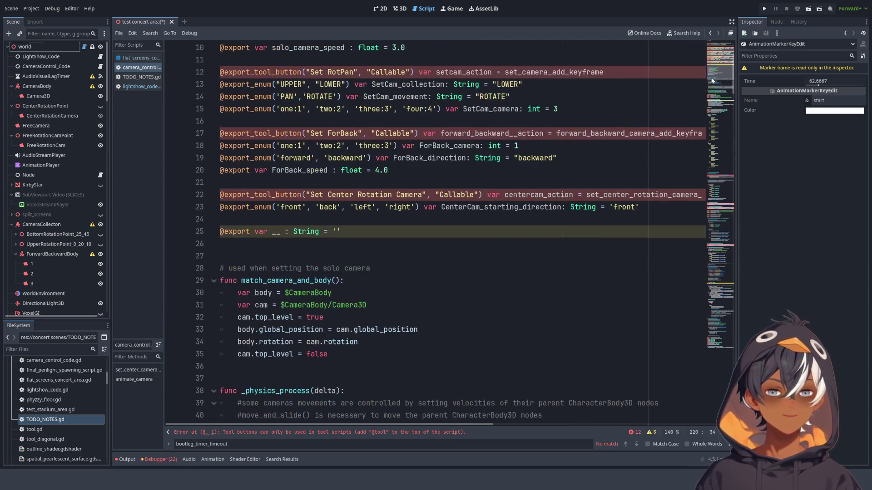
click(250, 281)
drag(414, 273, 188, 271)
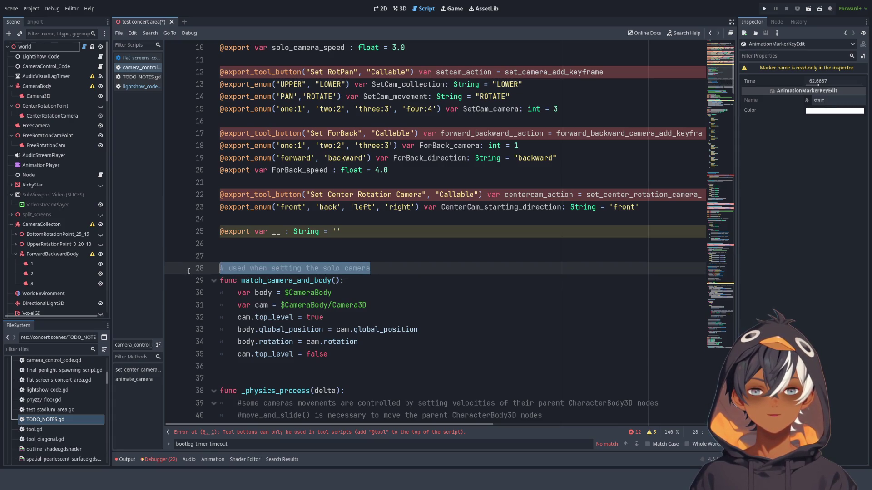
click(226, 269)
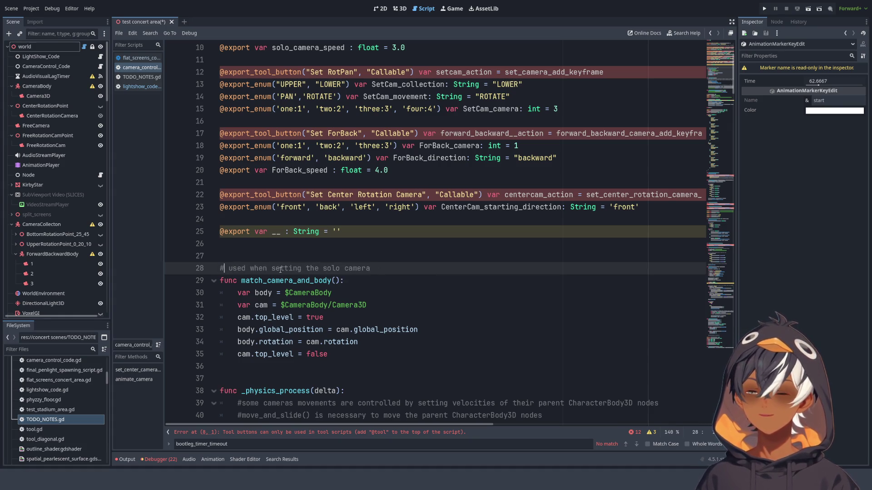
Replace line 28's old comment with the header '## SOLO CAMERA FUNCTIONS ##'
drag(379, 272, 230, 274)
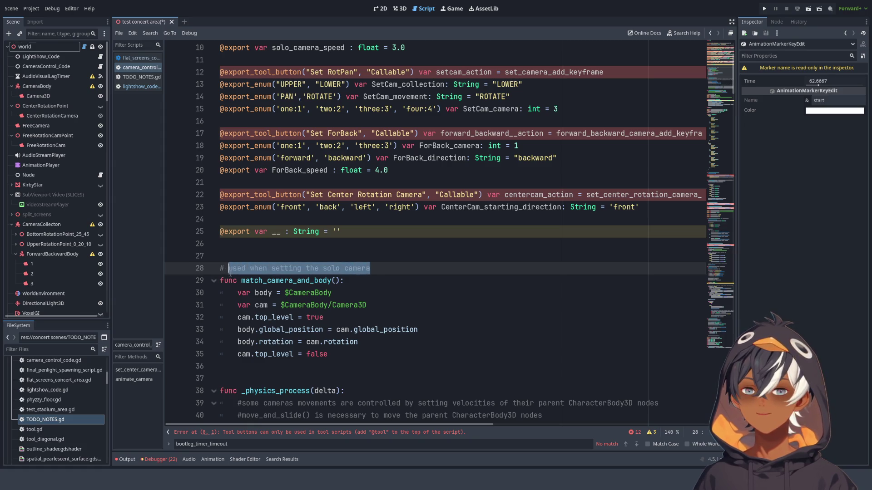
key(BackSpace)
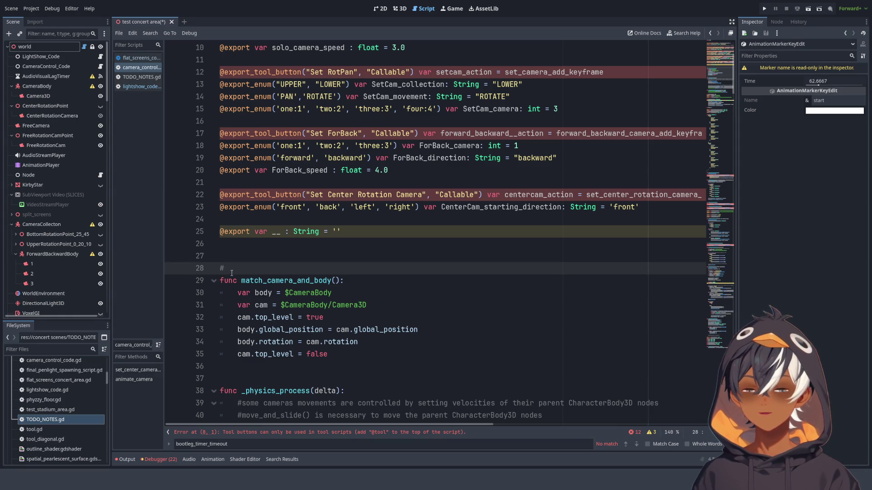
key(BackSpace)
key(BackSpace)
text(## SOLO CAMERA C)
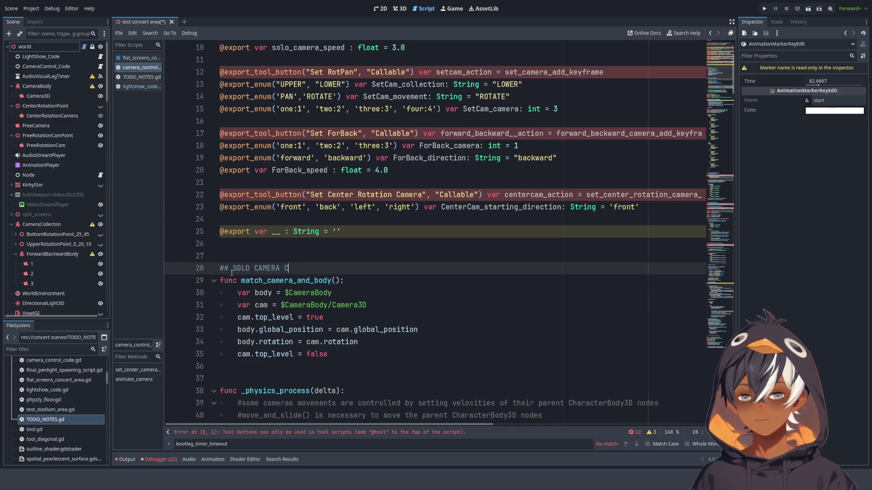
key(BackSpace)
text(FUNCTIONS)
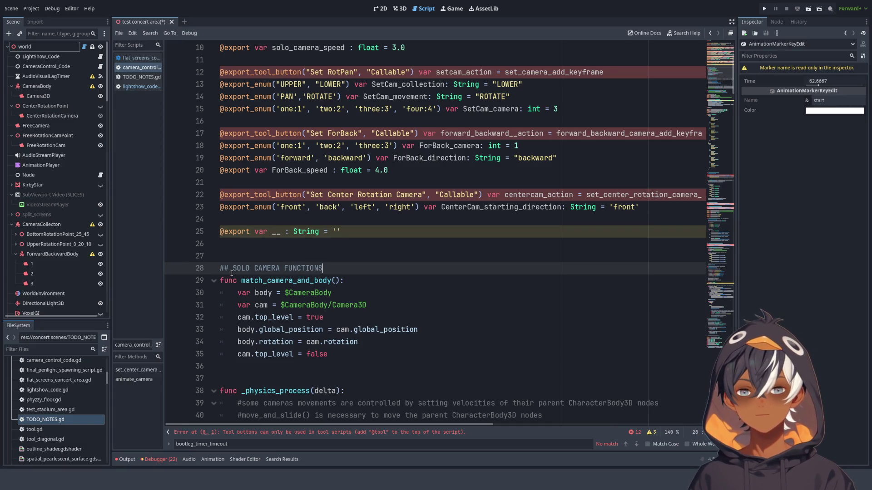
text( ##)
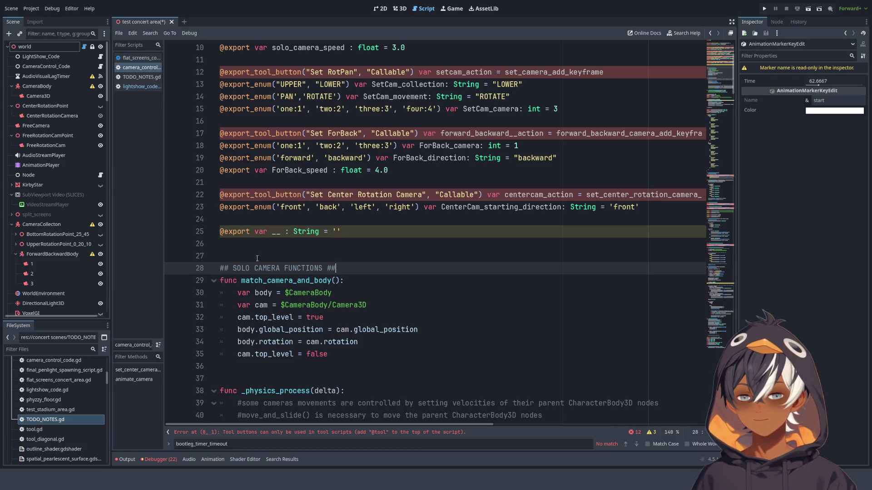
scroll(231, 273, down, 6)
Move the solo camera block, with match_camera_and_body, below shake_camera at the script's end
double_click(316, 133)
mouse_move(328, 133)
mouse_down()
mouse_move(220, 59)
mouse_move(219, 47)
mouse_up()
key(ctrl+c)
key(BackSpace)
drag(722, 59, 732, 337)
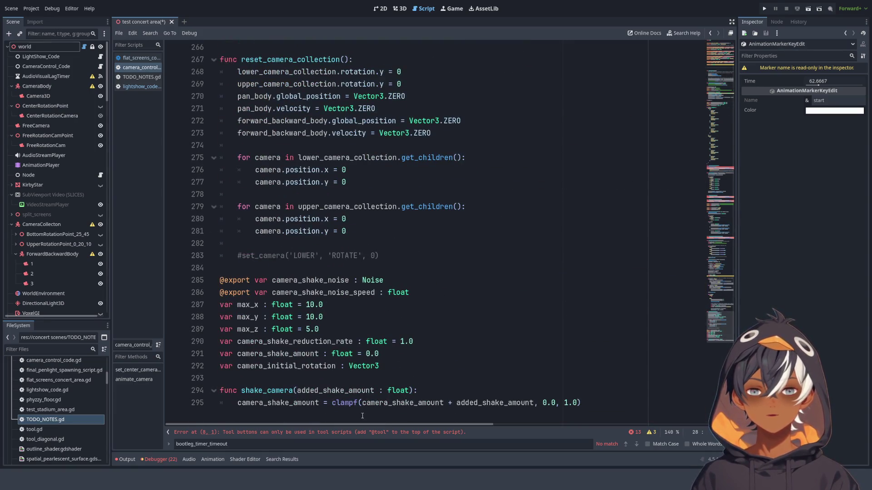
click(601, 412)
key(Return)
key(BackSpace)
key(Return)
key(ctrl+v)
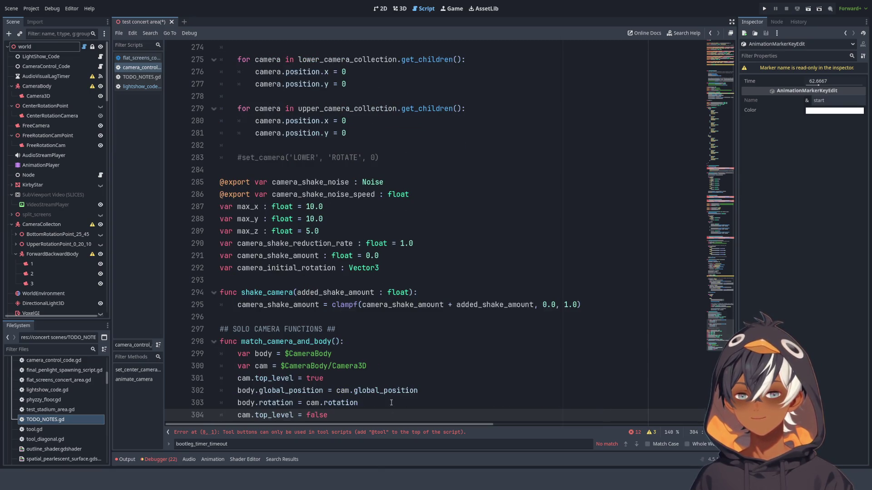
key(Return)
key(BackSpace)
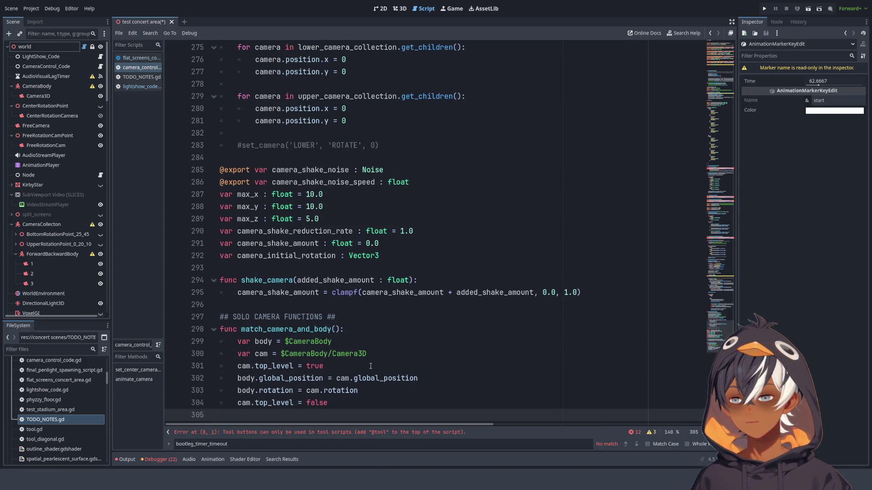
Add a '## GENERAL CAMERA EFFECT FUNCTIONS ##' header after the pasted block
key(Return)
text(##)
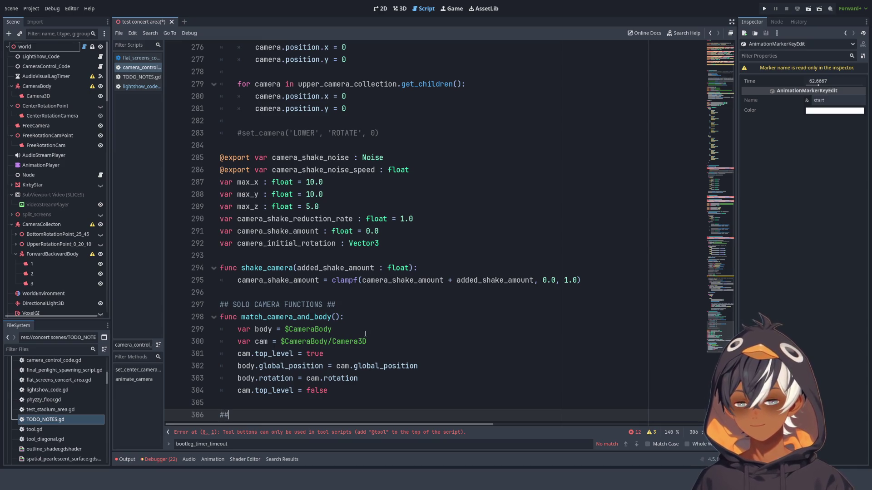
text(  ##)
key(Left)
key(Left)
key(Left)
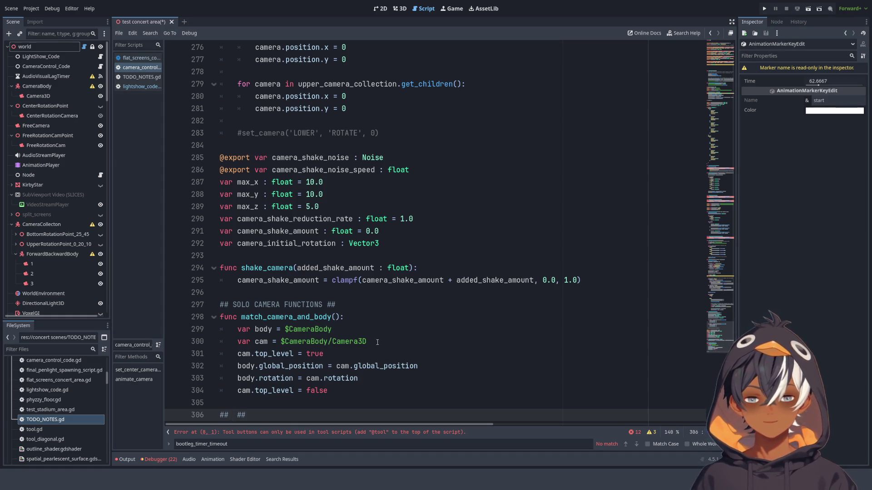
text(GE)
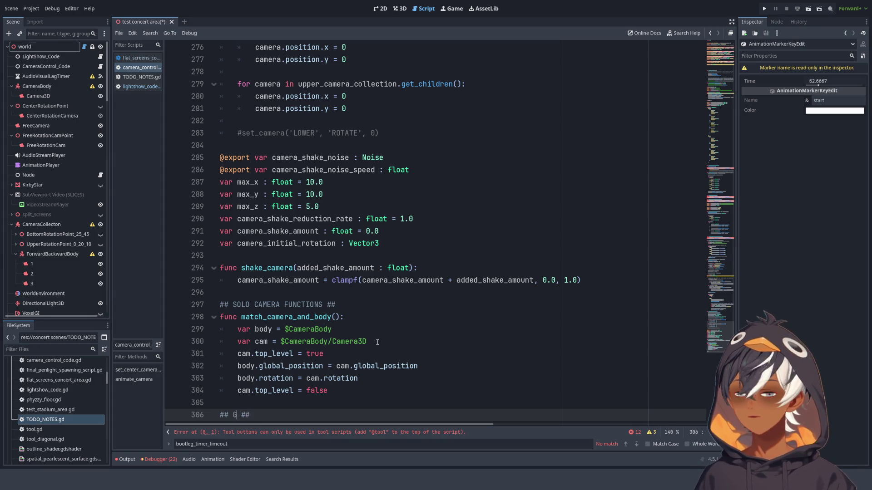
text(NERAL C)
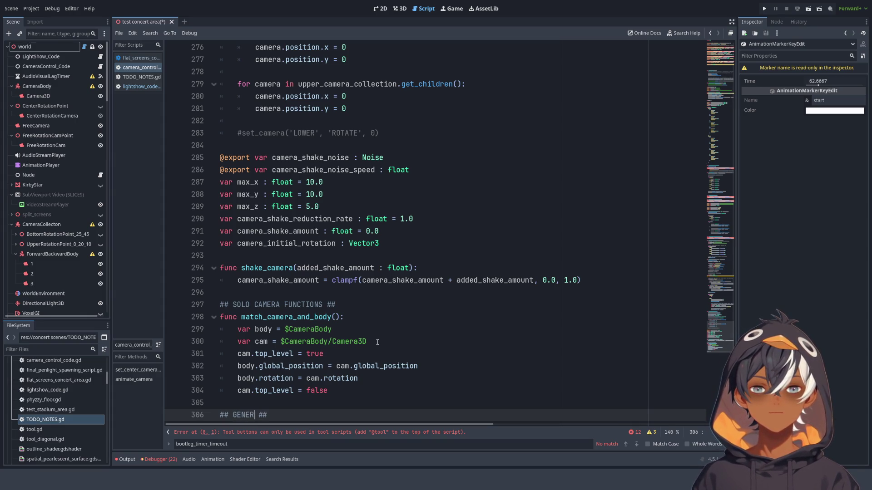
key(BackSpace)
key(BackSpace)
key(BackSpace)
text(GENERAL CAMERA)
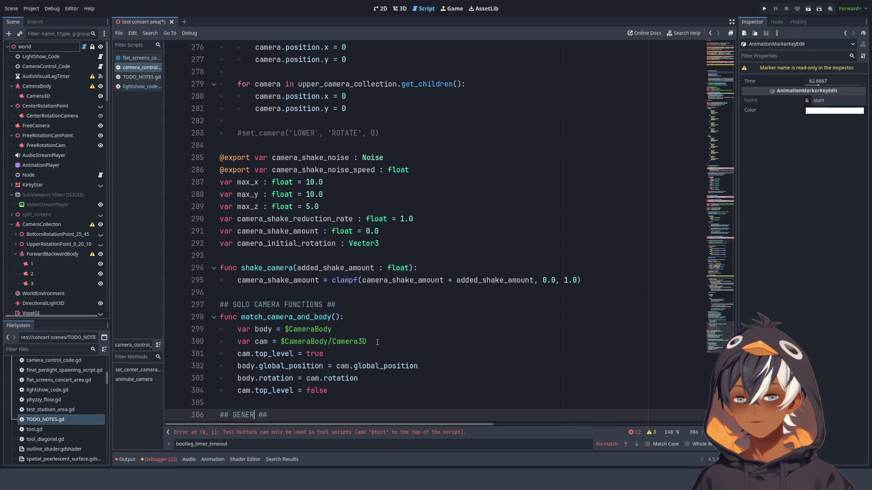
text( EFFECT)
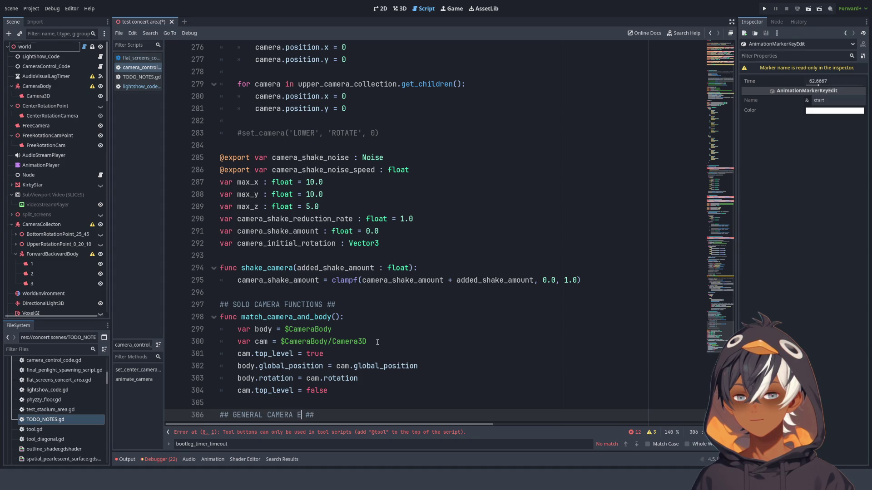
text( FUNCTIONS)
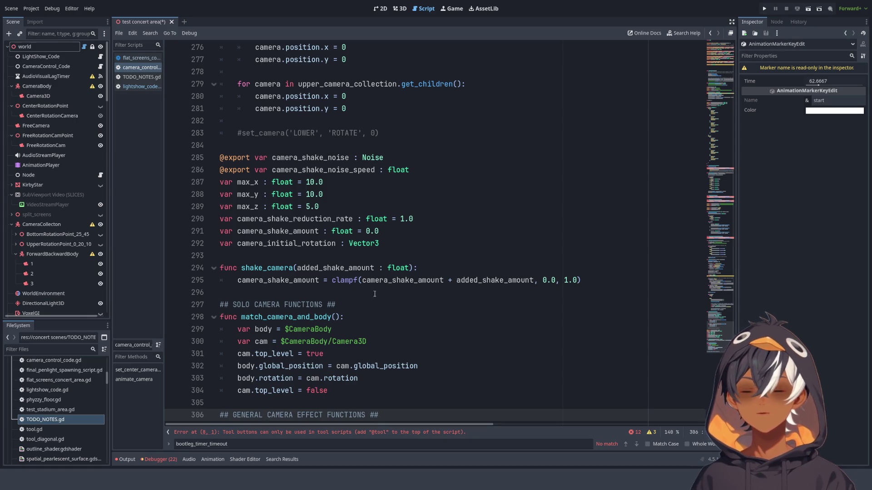
Move the camera shake variables and shake_camera function under the new header
mouse_move(584, 285)
mouse_down()
mouse_move(345, 281)
mouse_move(245, 194)
mouse_move(227, 206)
mouse_move(182, 159)
mouse_up()
key(ctrl+c)
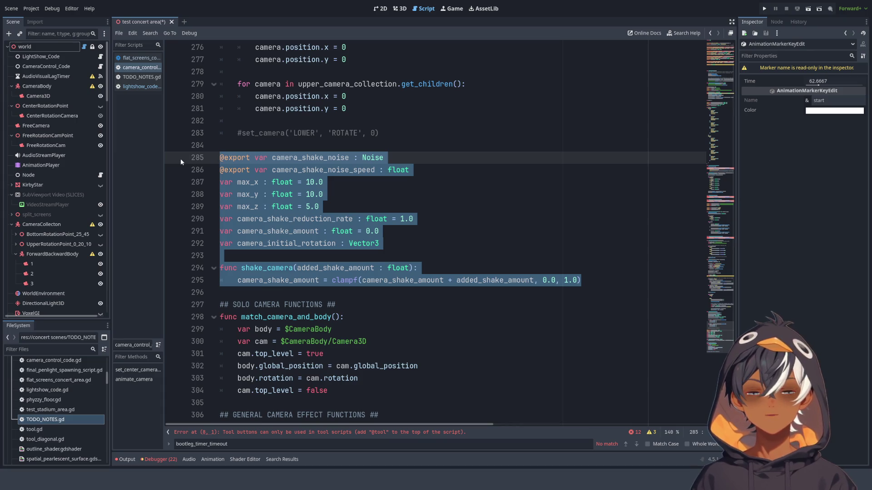
key(BackSpace)
click(276, 308)
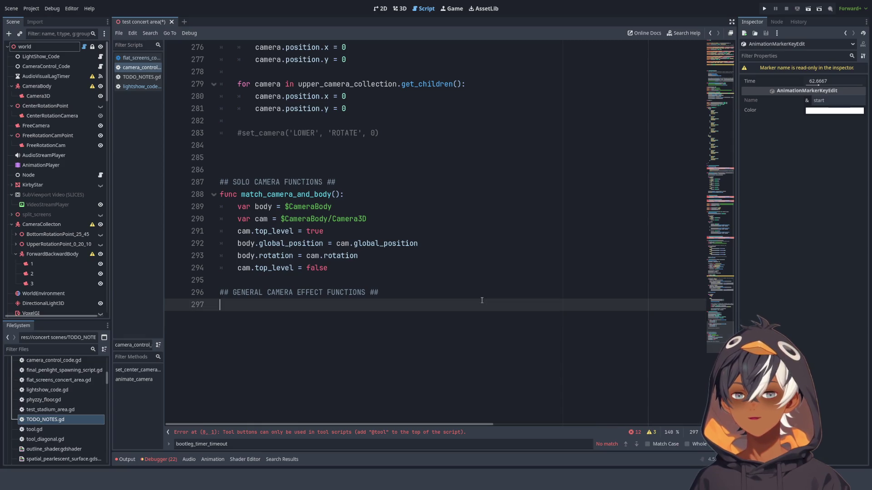
key(ctrl+v)
scroll(277, 302, down, 1)
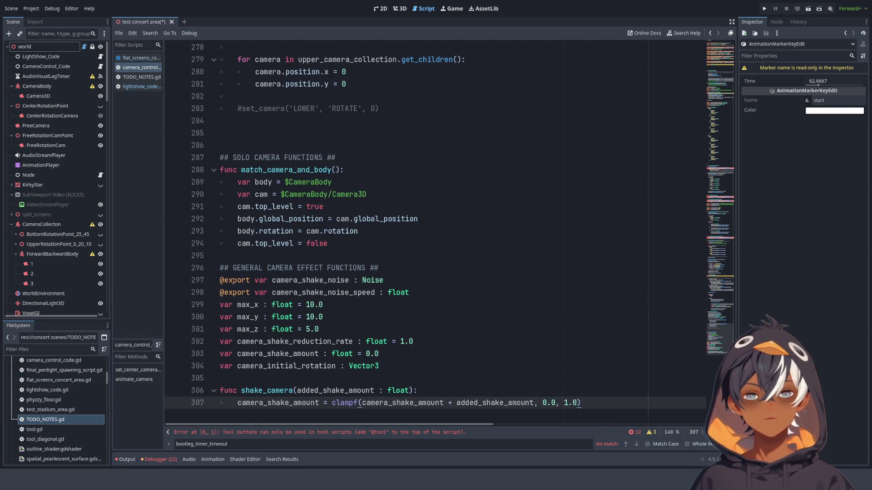
click(422, 282)
click(425, 295)
key(Return)
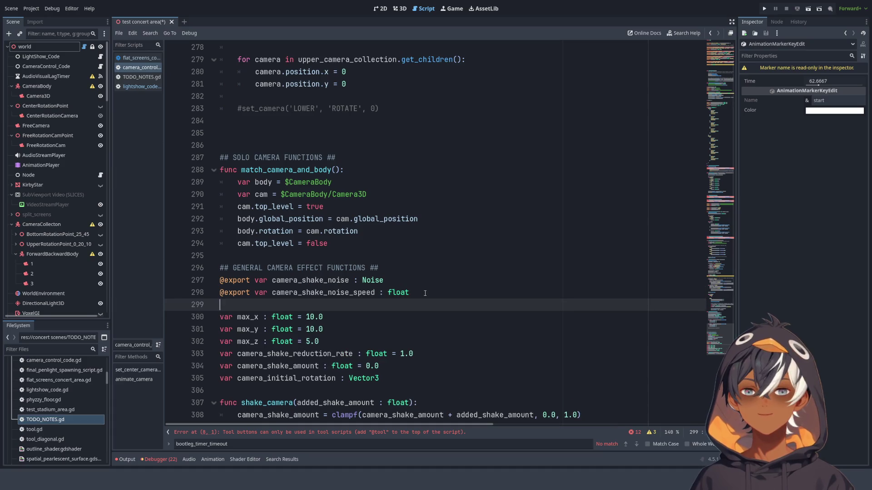
key(BackSpace)
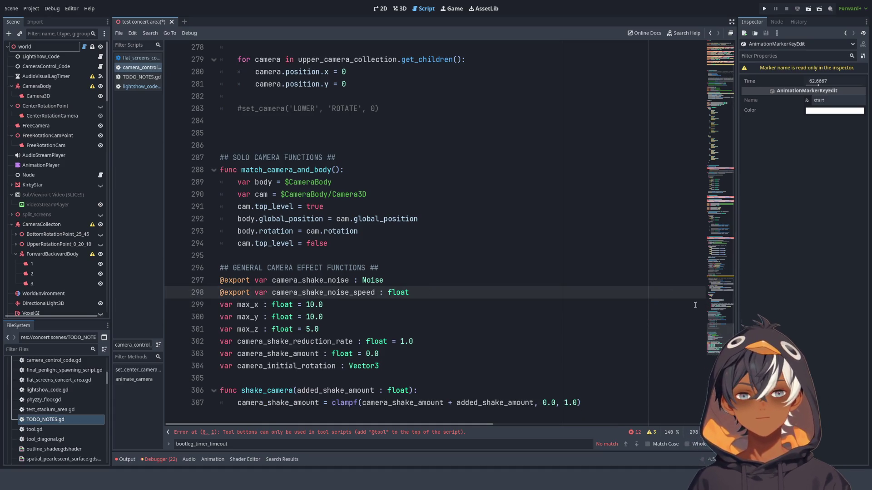
mouse_move(726, 344)
mouse_down()
mouse_move(700, 111)
mouse_move(718, 43)
mouse_up()
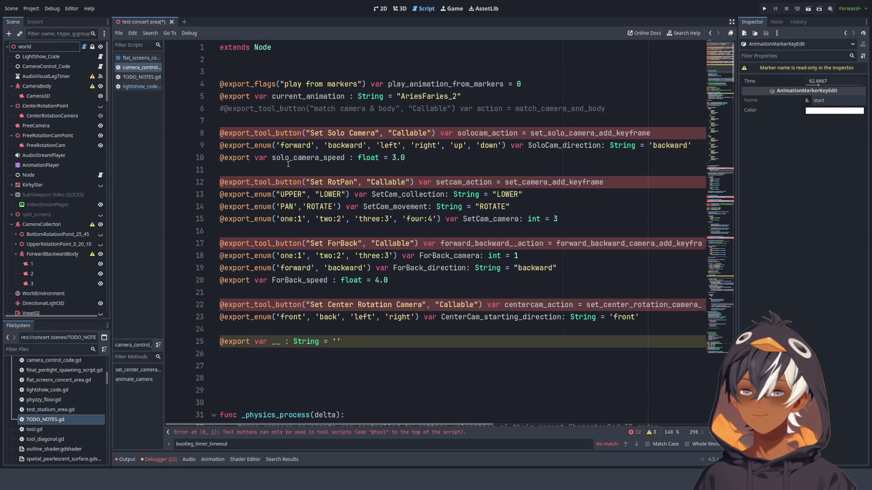
Delete the extra blank line below extends Node
scroll(289, 191, up, 1)
click(242, 63)
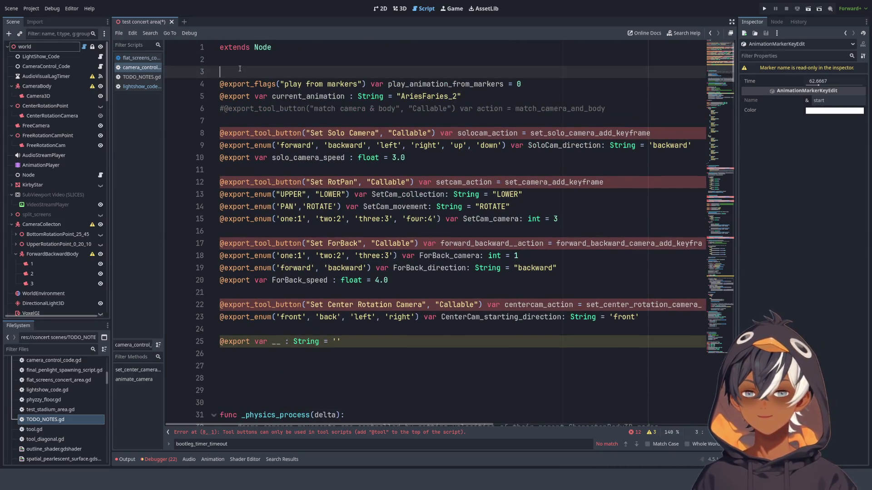
key(Delete)
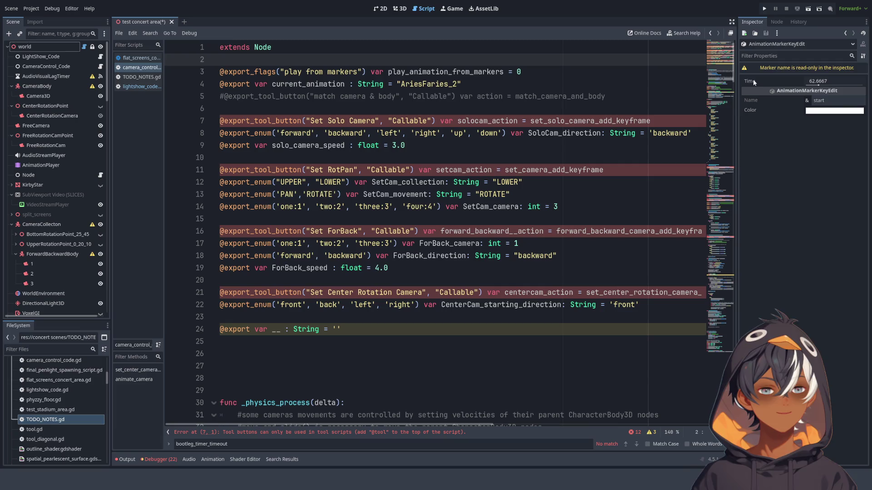
Remove the surplus blank lines above _physics_process
click(722, 97)
drag(722, 98, 704, 80)
click(298, 135)
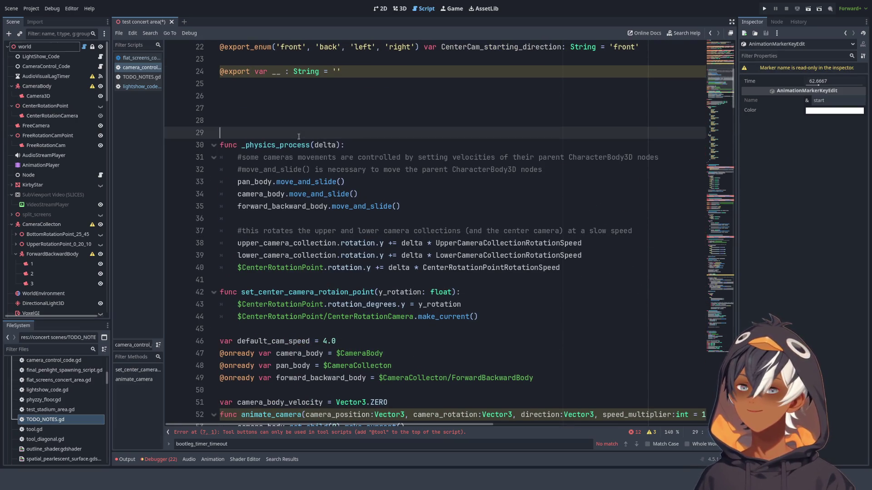
key(BackSpace)
key(BackSpace)
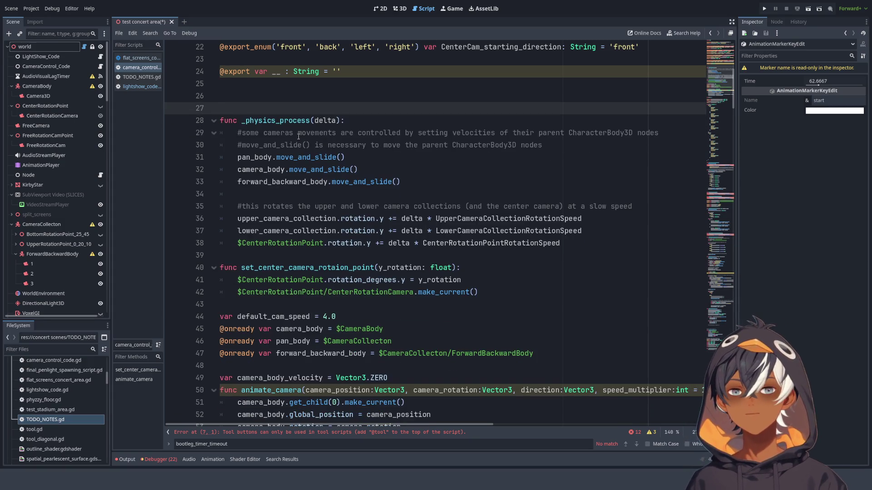
key(BackSpace)
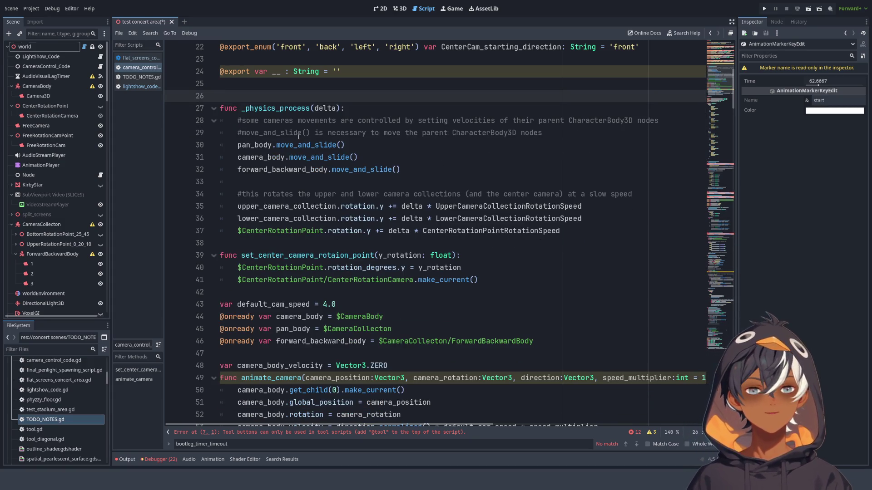
scroll(298, 136, down, 4)
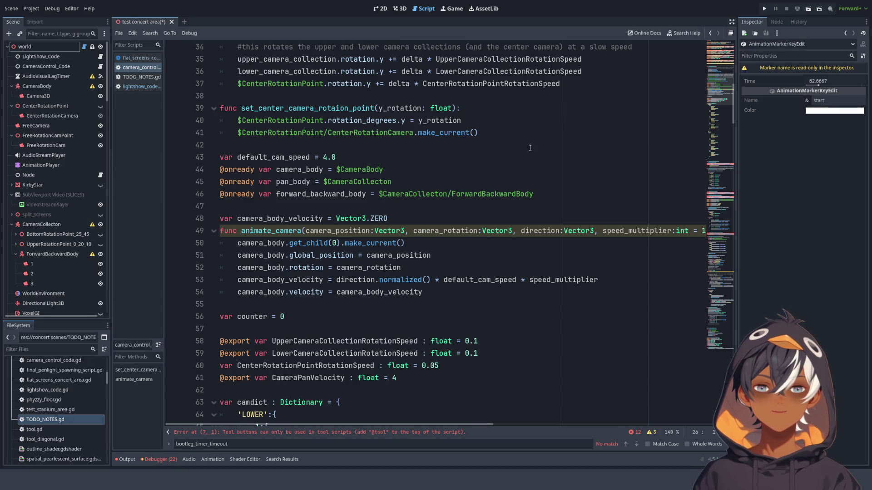
Inspect set_center_camera_rotaion_point and its rotation_degrees line, then show the 3D concert stage view
double_click(281, 112)
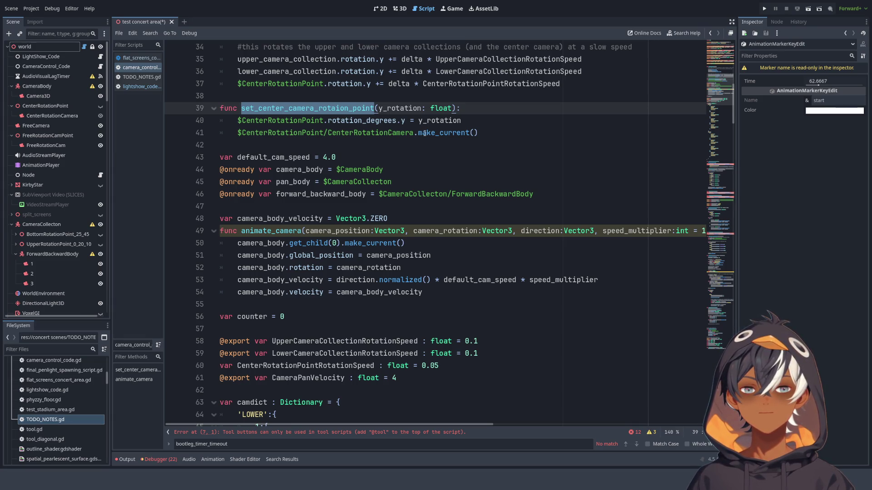
click(308, 132)
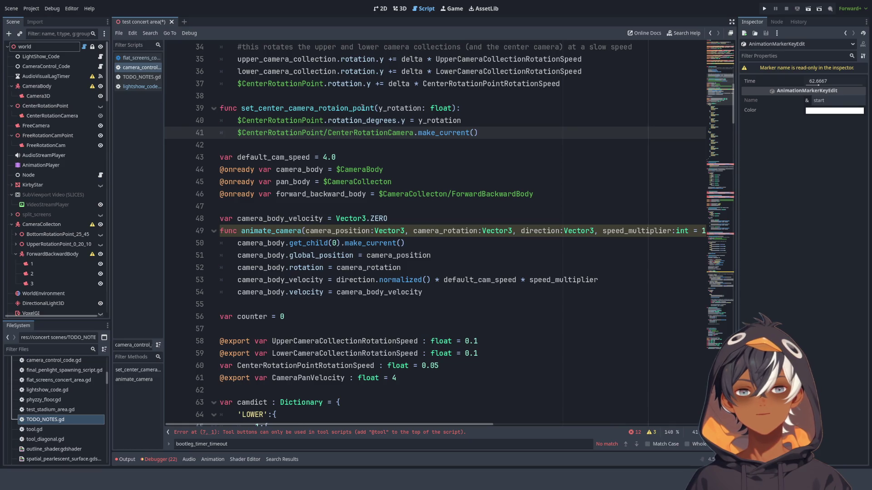
drag(376, 108, 332, 108)
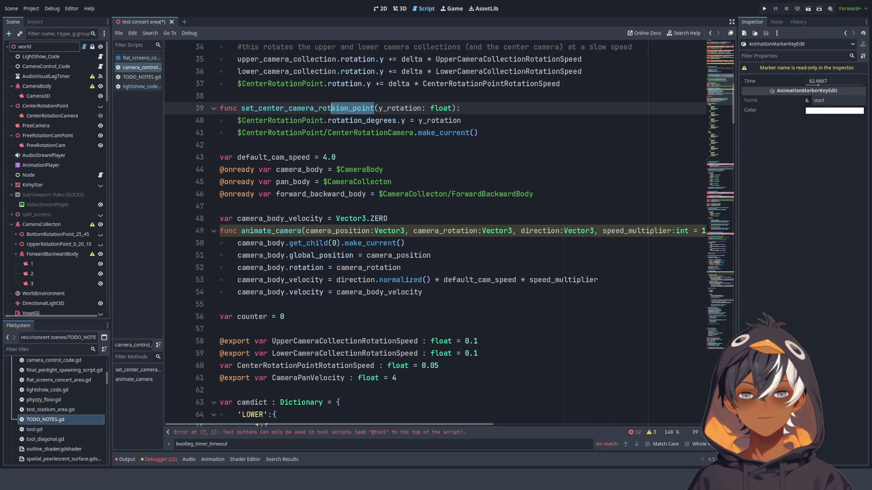
key(Down)
key(End)
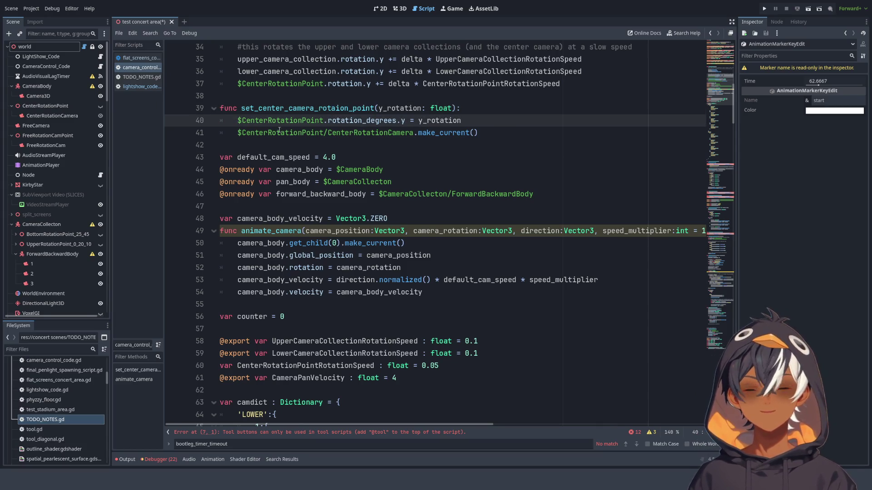
double_click(362, 121)
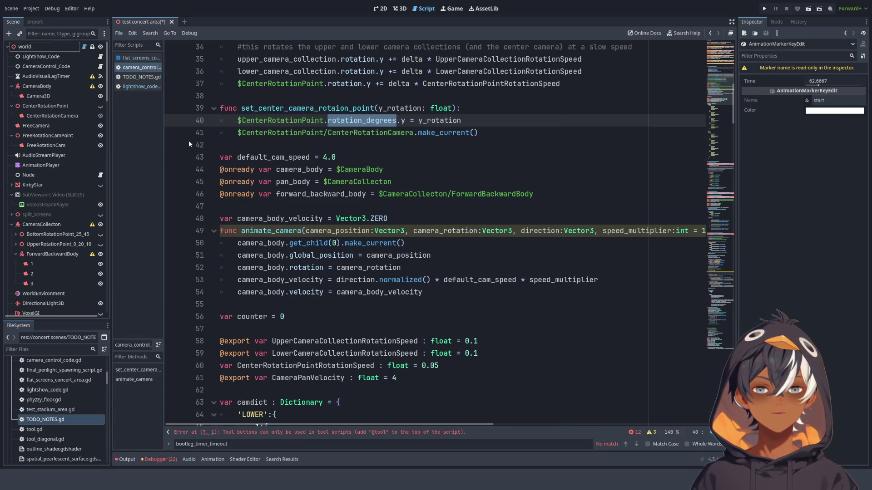
click(400, 8)
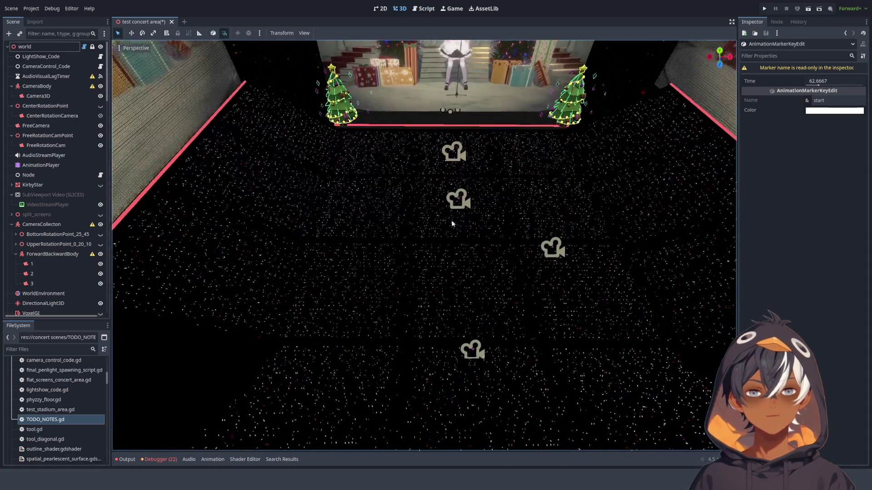
Make CenterRotationPoint visible and rotate it around its vertical axis
scroll(451, 221, down, 3)
scroll(59, 182, up, 3)
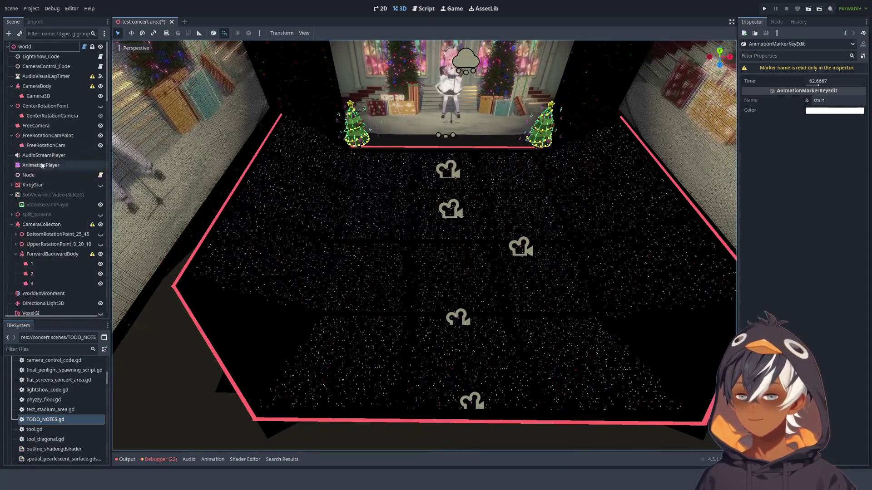
click(48, 108)
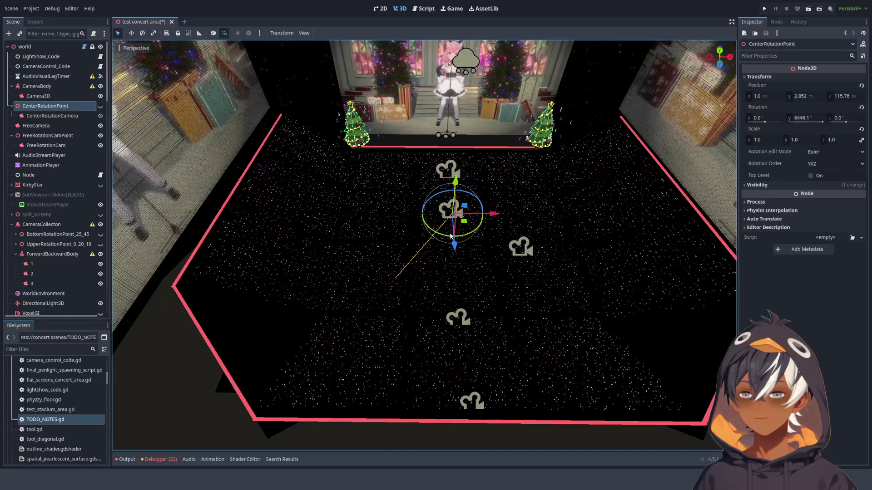
click(100, 106)
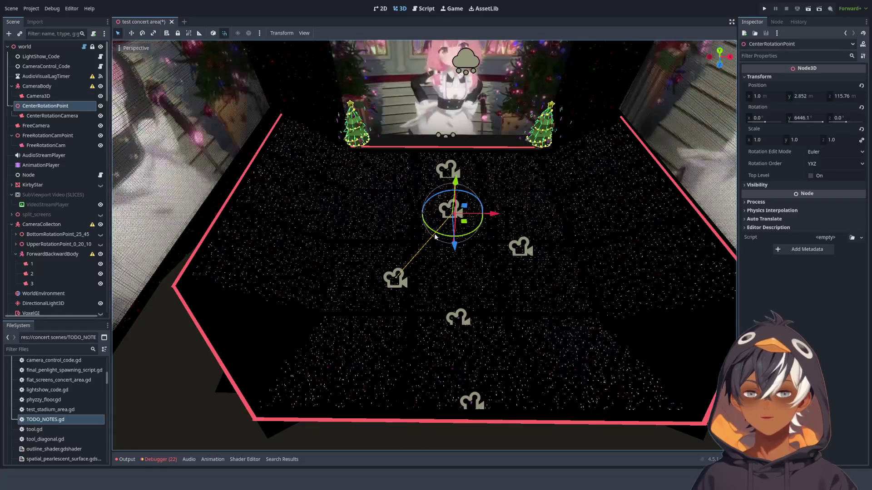
mouse_move(426, 238)
mouse_down()
mouse_move(435, 245)
mouse_move(422, 254)
mouse_move(383, 229)
mouse_move(399, 181)
mouse_move(546, 282)
mouse_move(379, 179)
mouse_move(418, 292)
mouse_move(477, 292)
mouse_move(427, 333)
mouse_up()
Check blank line 38 in the camera control script
key(ctrl+F3)
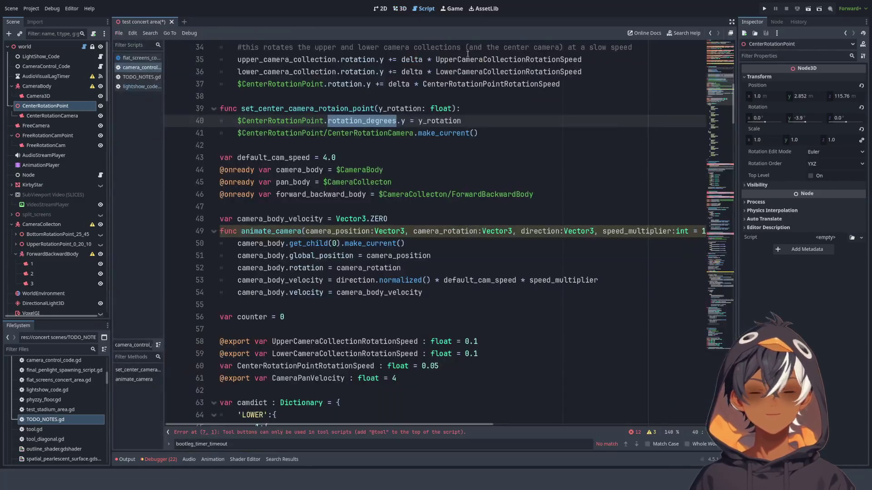
click(254, 111)
click(371, 100)
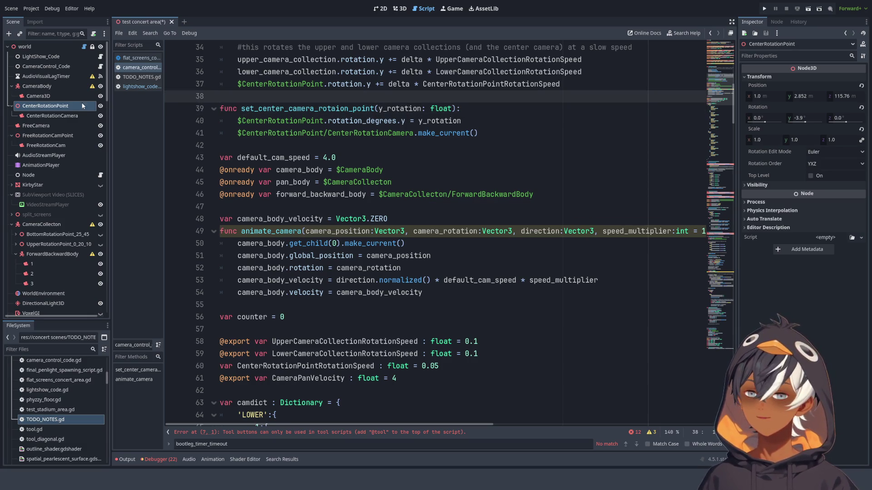
Rotate CenterRotationPoint to 11.1° on Y, discard a move, and return to the script
click(399, 8)
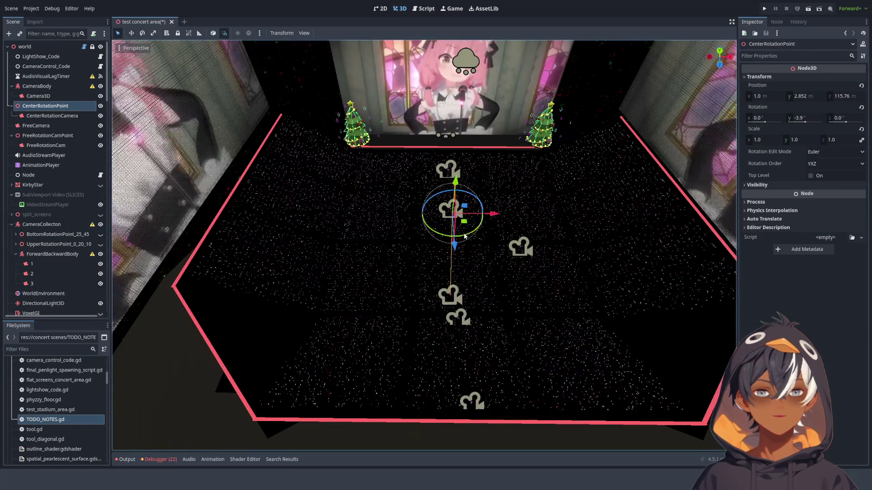
key(r)
click(485, 249)
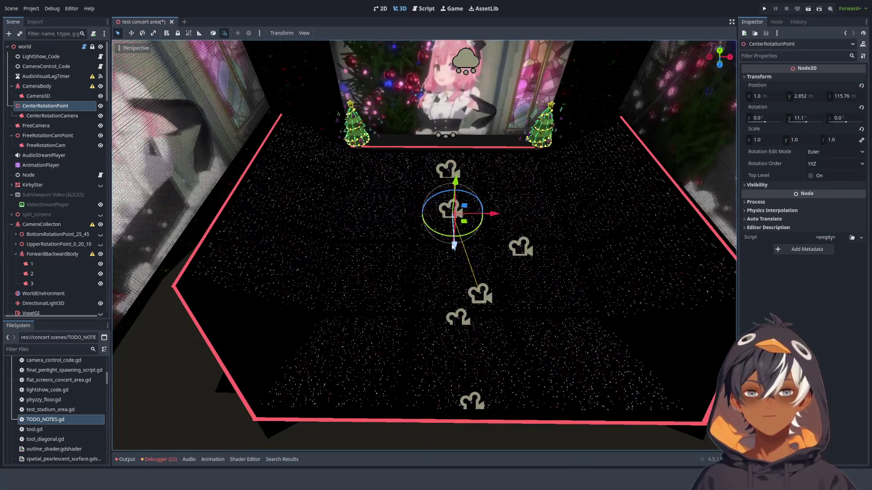
key(g)
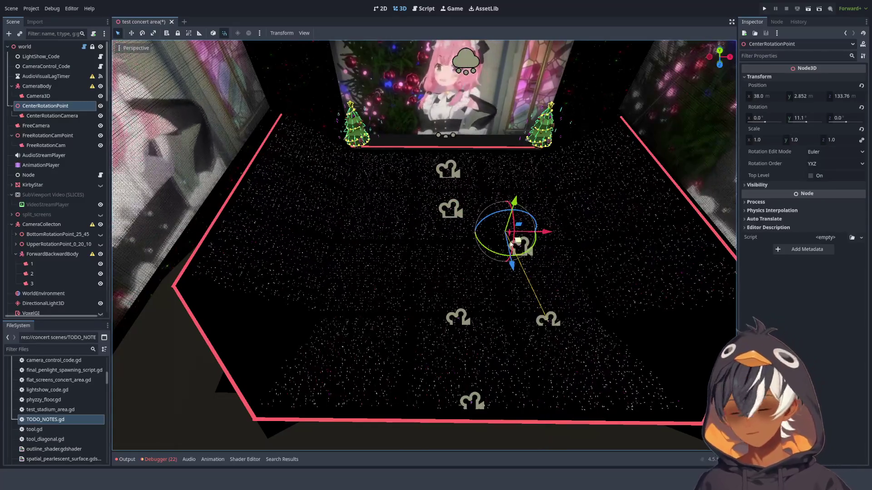
key(Escape)
click(426, 9)
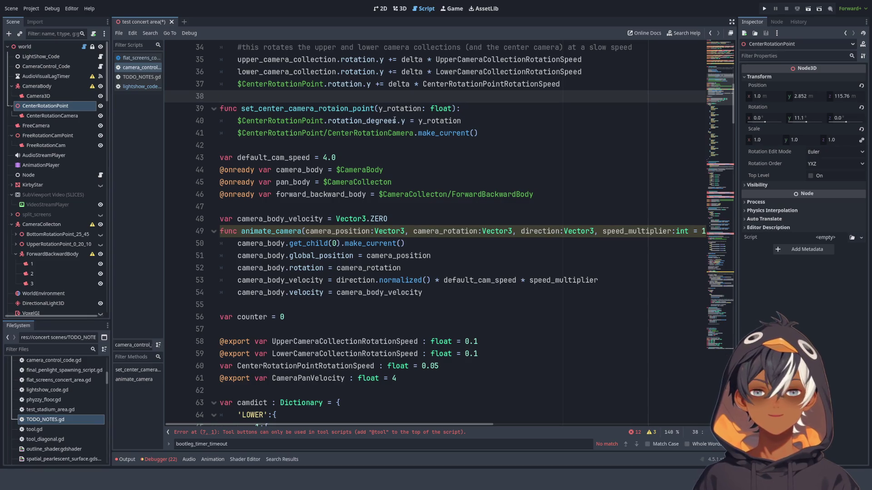
click(375, 109)
Replace 'rotaion_point' in the line 39 function name with 'rotation'
drag(373, 109, 319, 108)
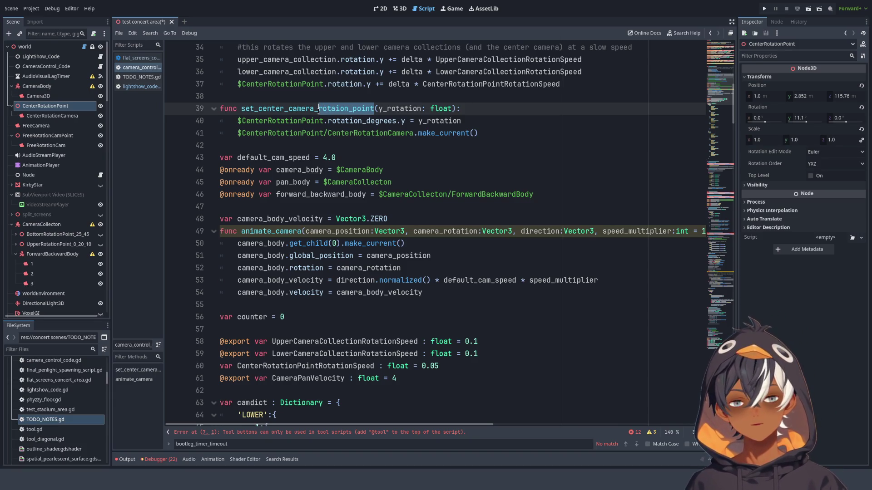
key(BackSpace)
text(r)
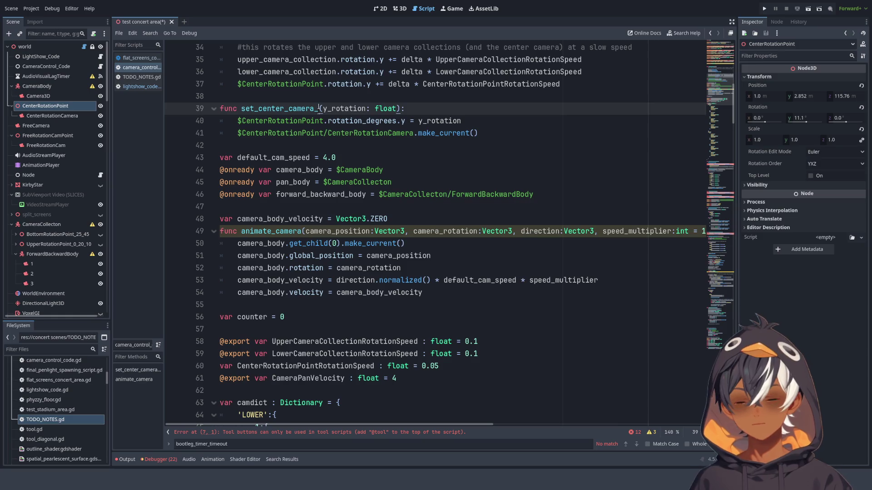
text(otation)
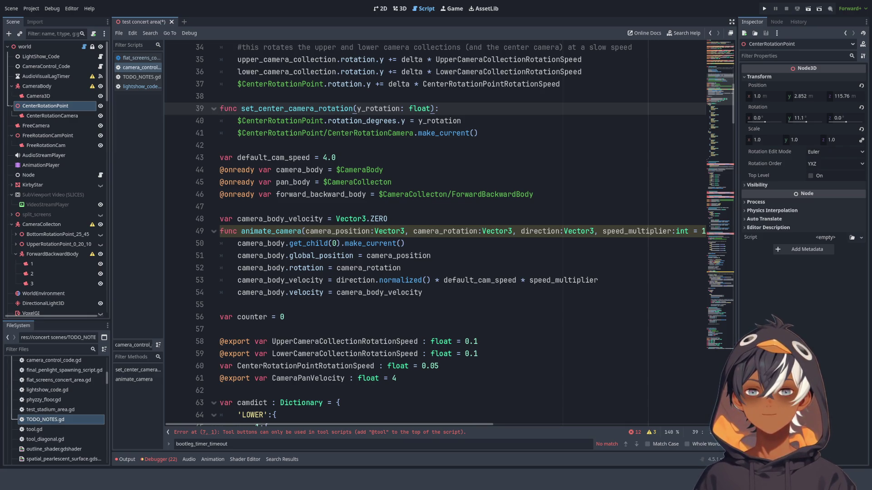
click(471, 125)
click(496, 130)
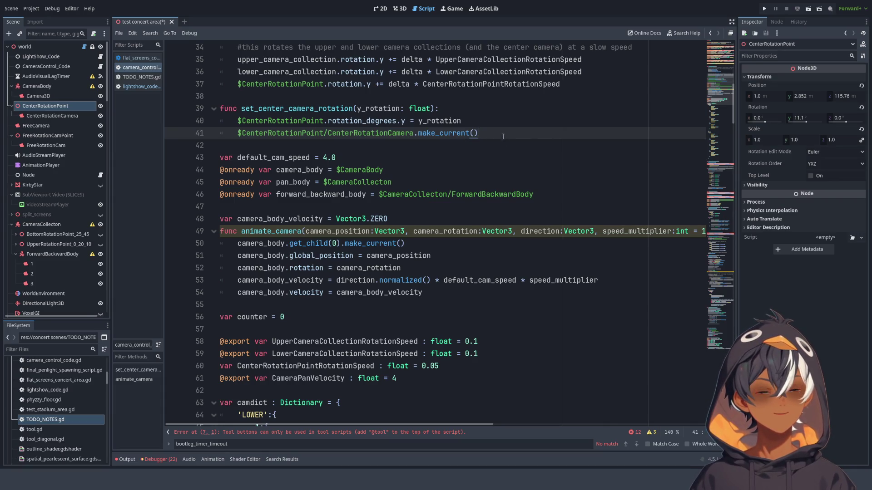
scroll(499, 139, up, 9)
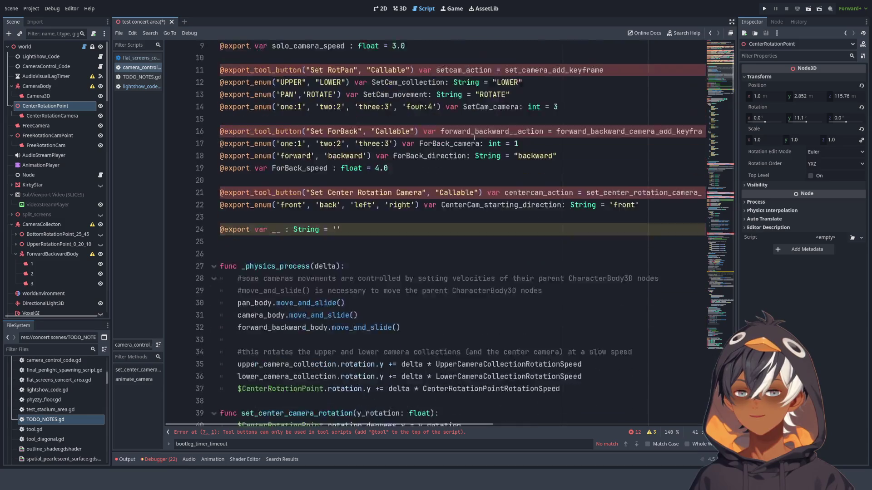
scroll(471, 134, down, 5)
scroll(470, 134, down, 4)
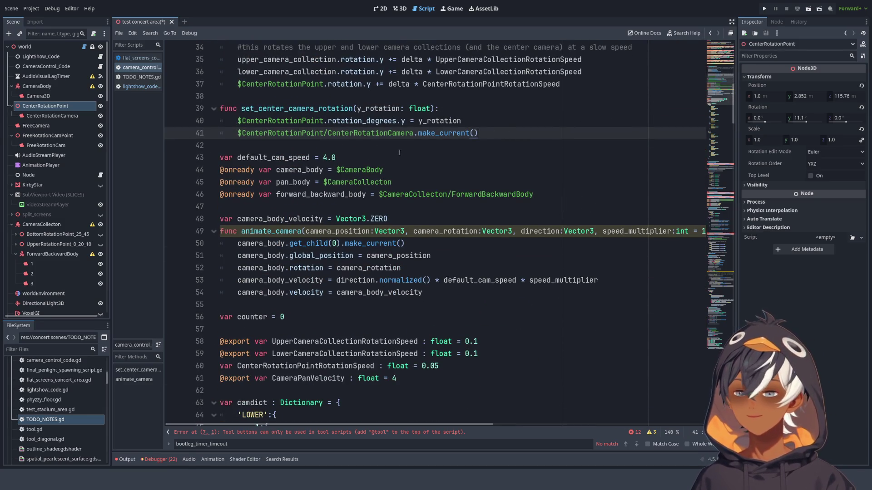
Select the set_center_camera_rotation function on lines 39–41 and cut it
double_click(300, 109)
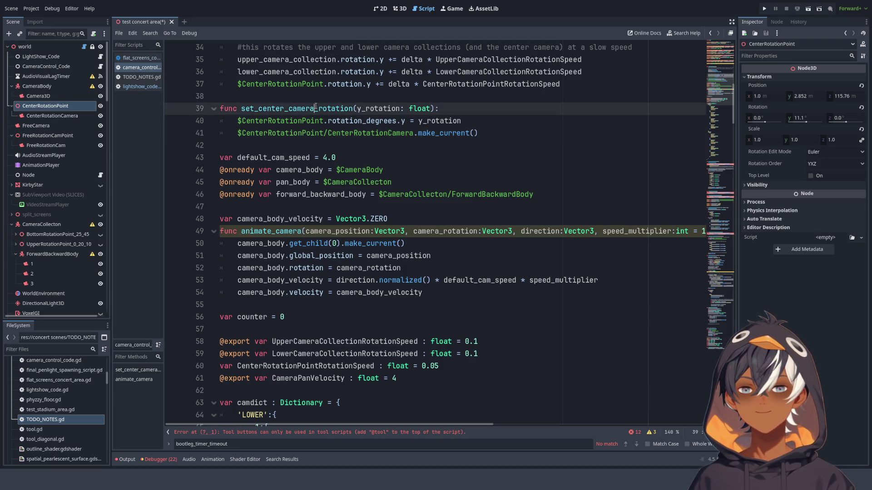
click(377, 109)
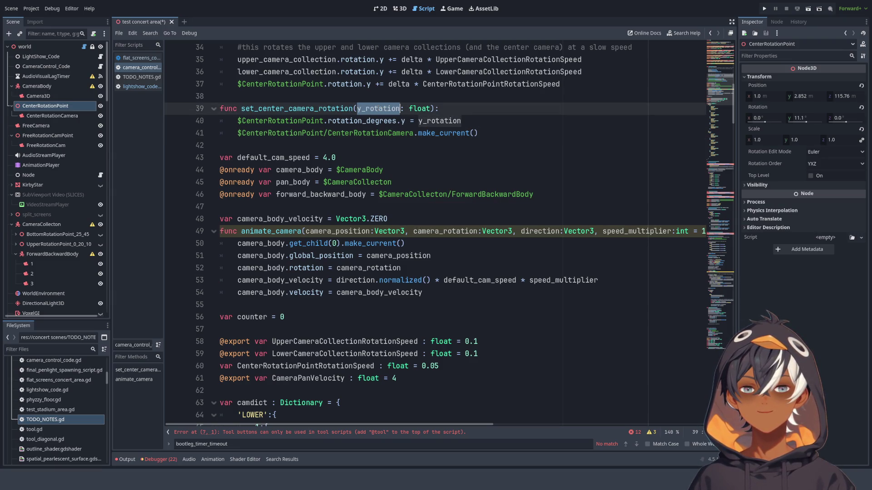
click(470, 133)
mouse_move(508, 134)
mouse_down()
mouse_move(214, 121)
mouse_move(178, 110)
mouse_up()
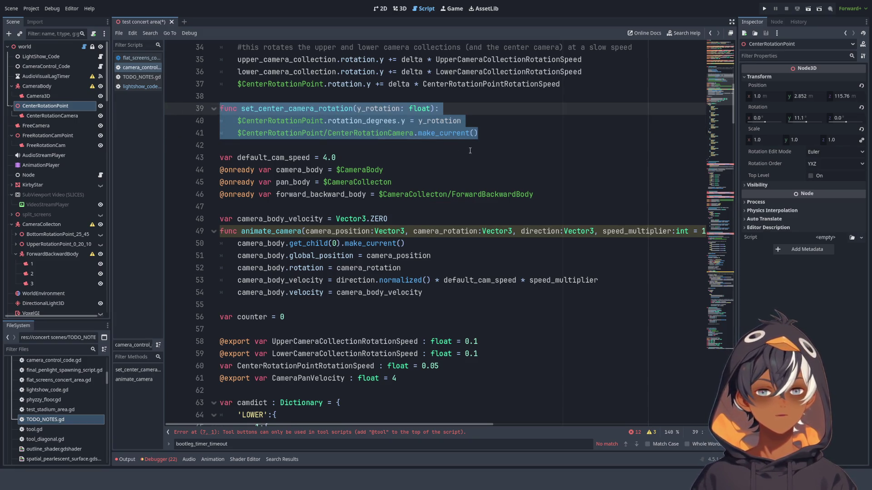
key(ctrl+x)
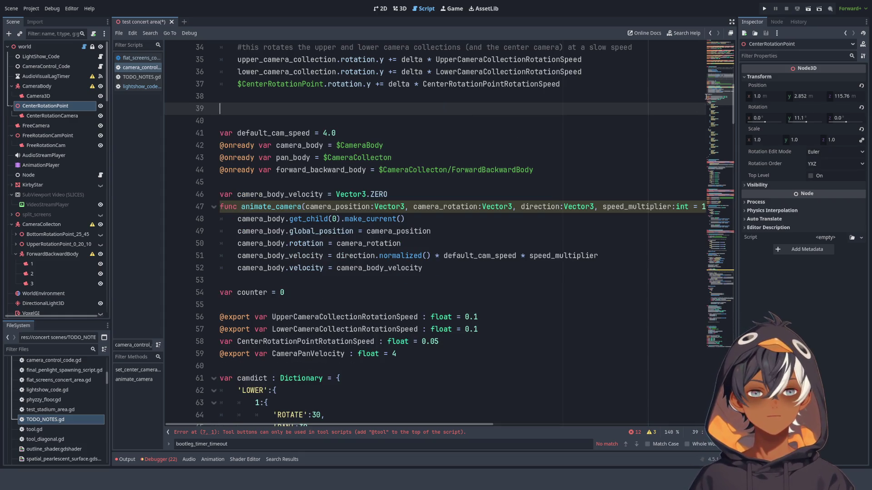
Jump down to the blank line after match_camera_and_body near line 272
click(711, 293)
click(716, 352)
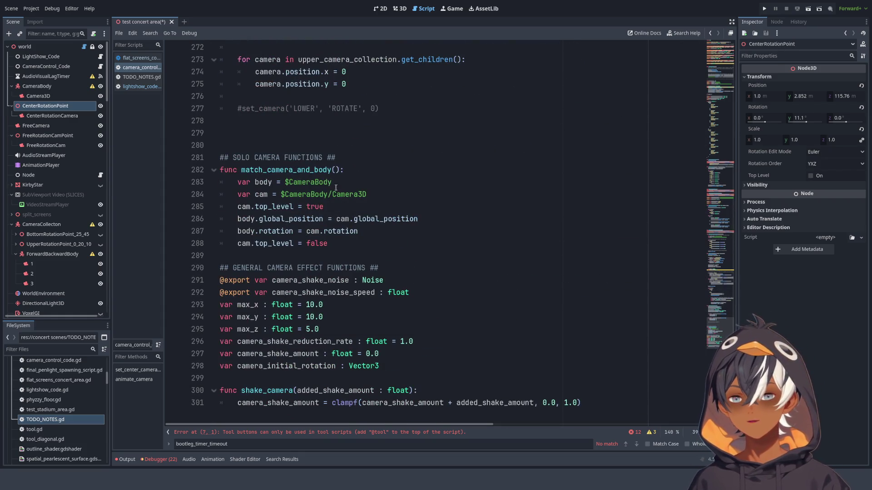
click(316, 253)
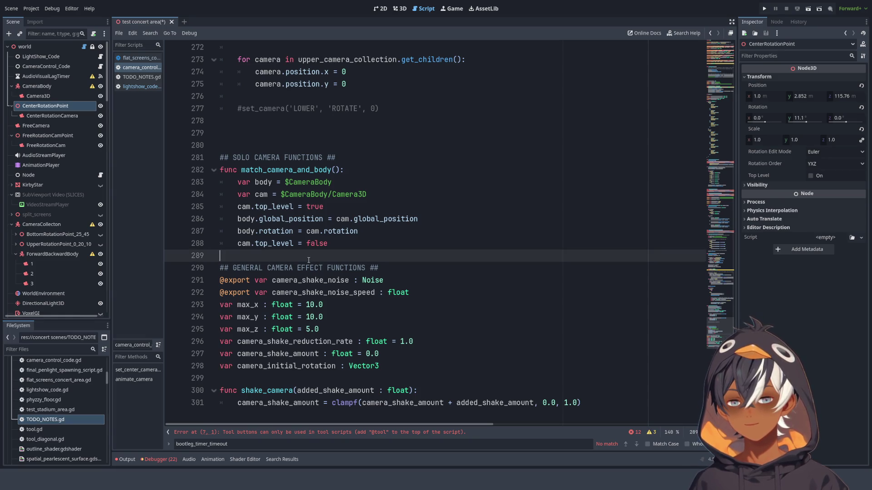
Add a '## CENTER CAMERA FUNCTIONS ##' header at line 290 and paste set_center_camera_rotation beneath it
key(Return)
key(Return)
key(Up)
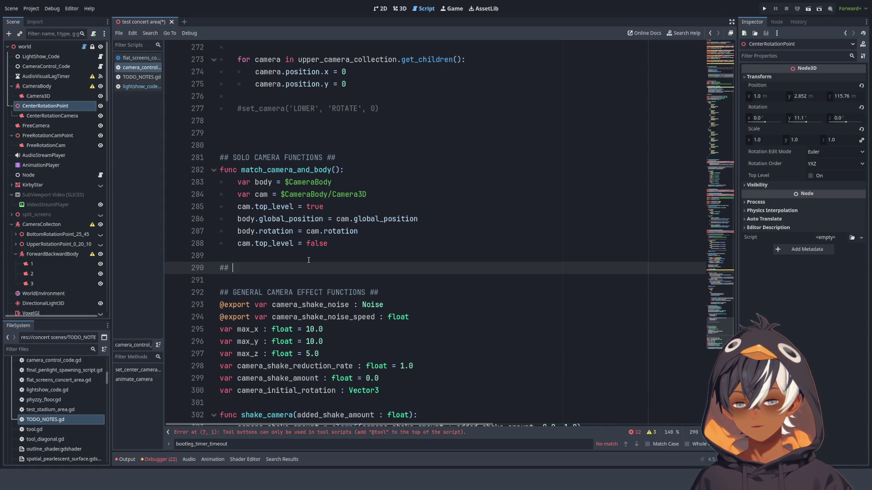
text(##)
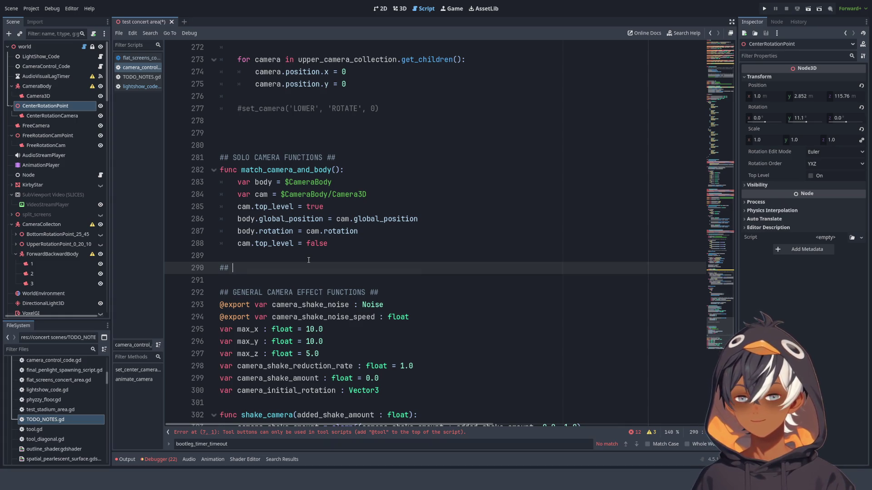
text( CENTER CAMER)
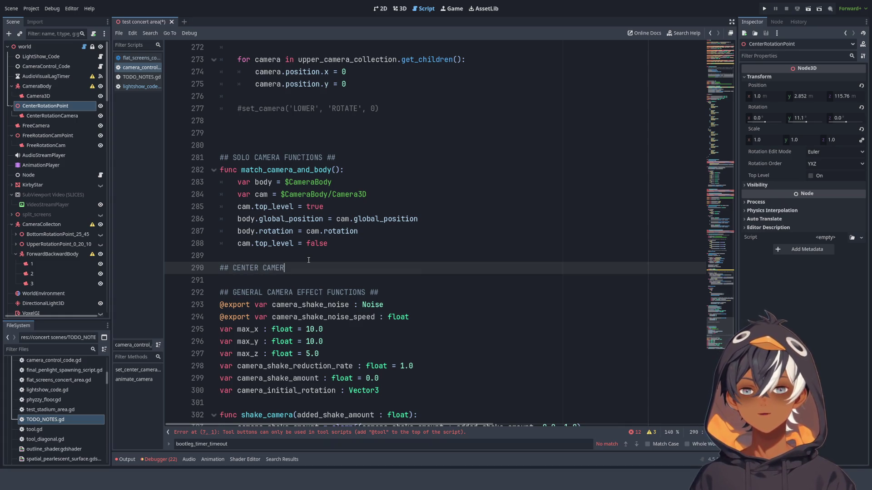
text(A FUNCTION)
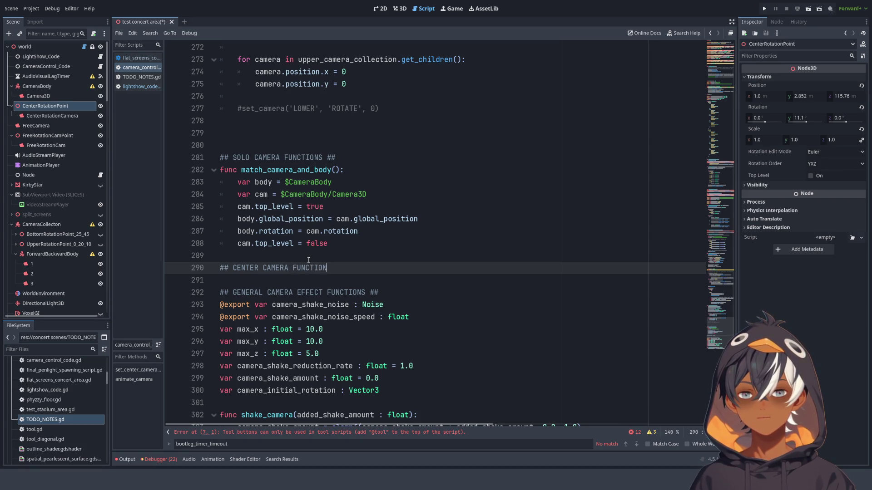
text(S ##)
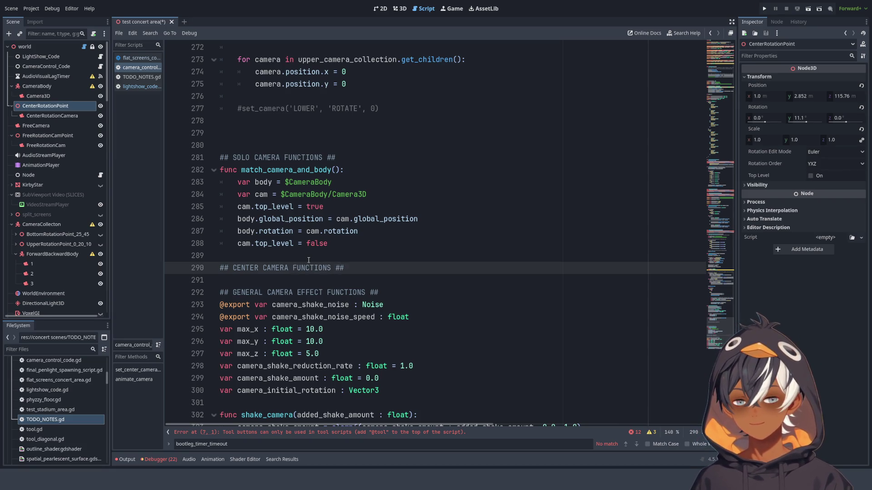
key(Return)
key(ctrl+v)
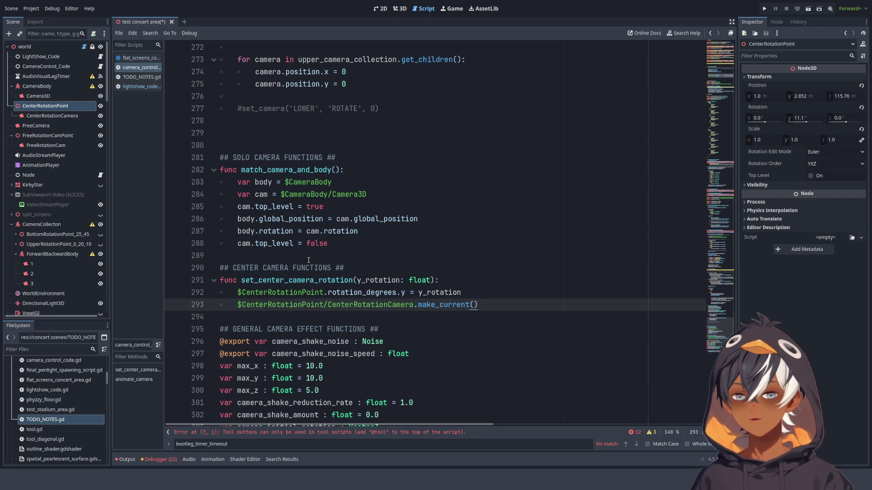
Open a line below the header, then discard a stray '# S' comment attempt
click(384, 271)
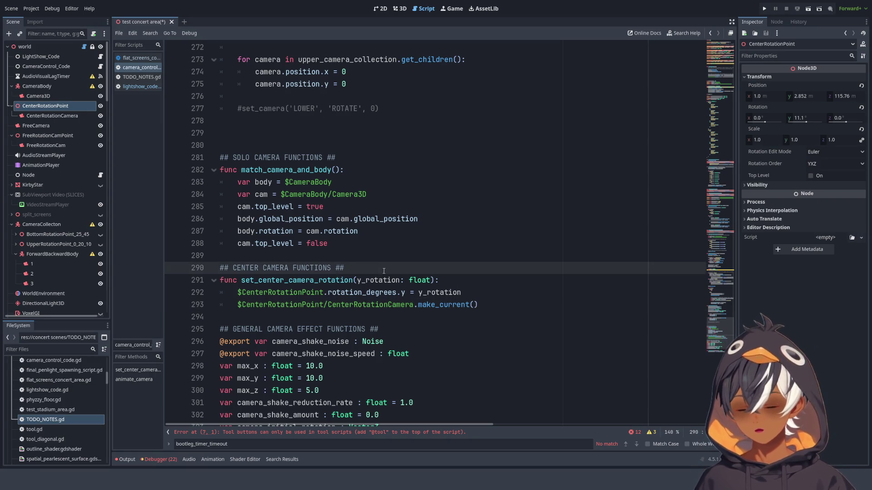
key(Return)
text(# )
text(S)
key(BackSpace)
key(BackSpace)
key(BackSpace)
click(457, 279)
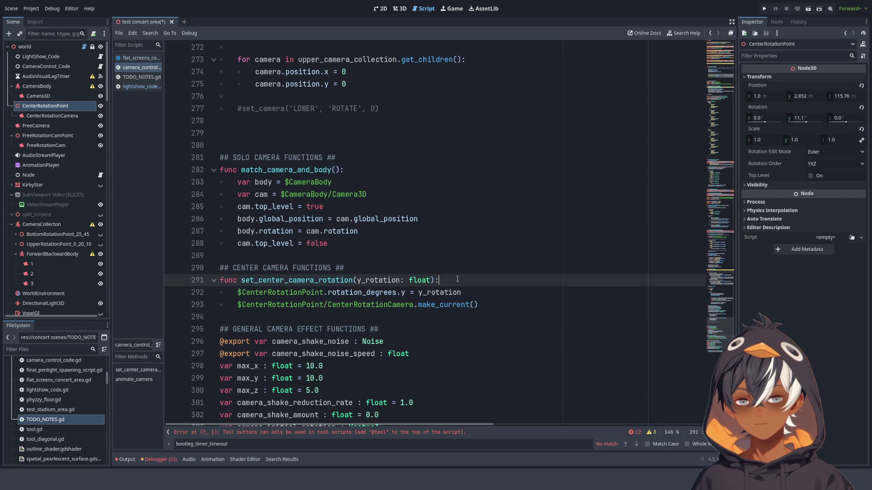
Write the comment '#sets the initial position of the center camera's rotation point' after the func line, then remove it there
text( #)
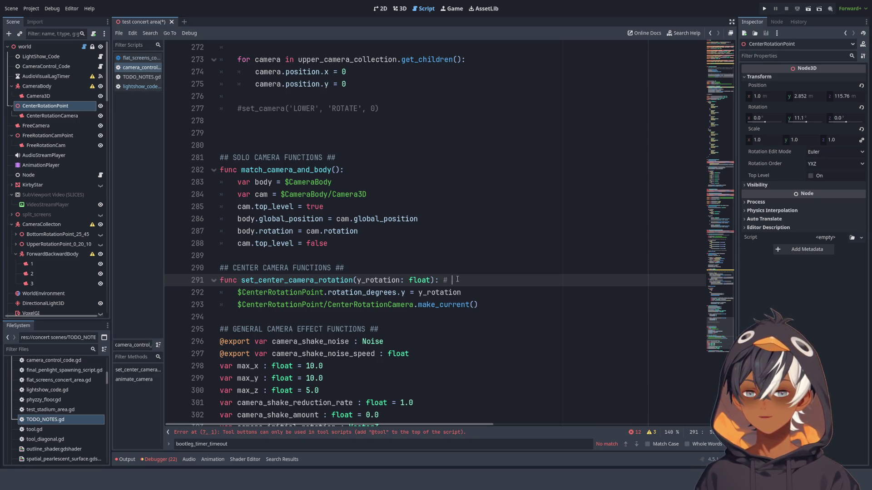
text(sets)
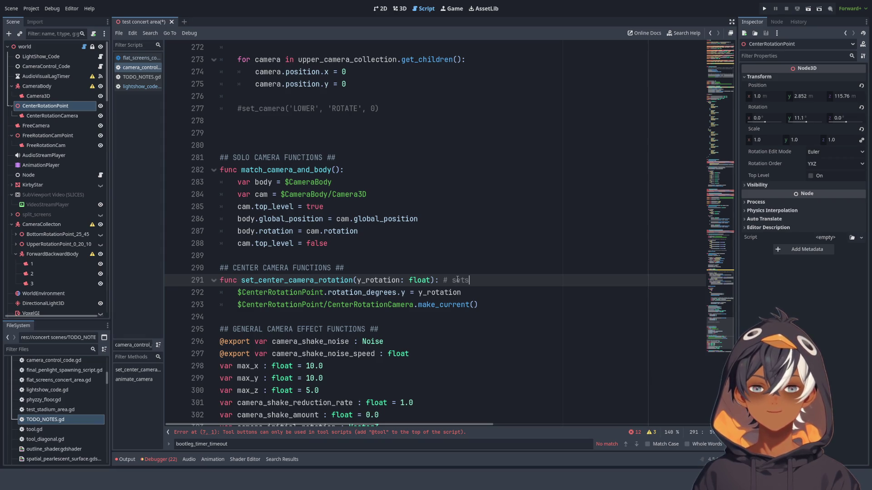
text( the ini)
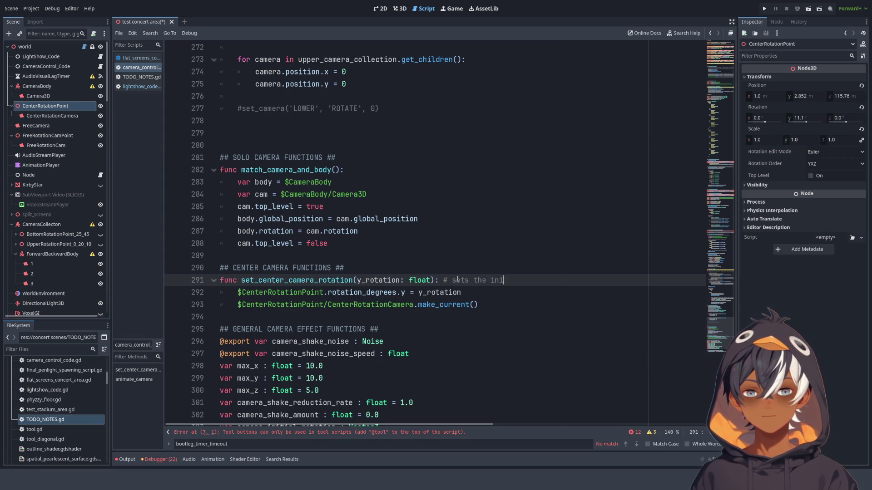
text(tial pos)
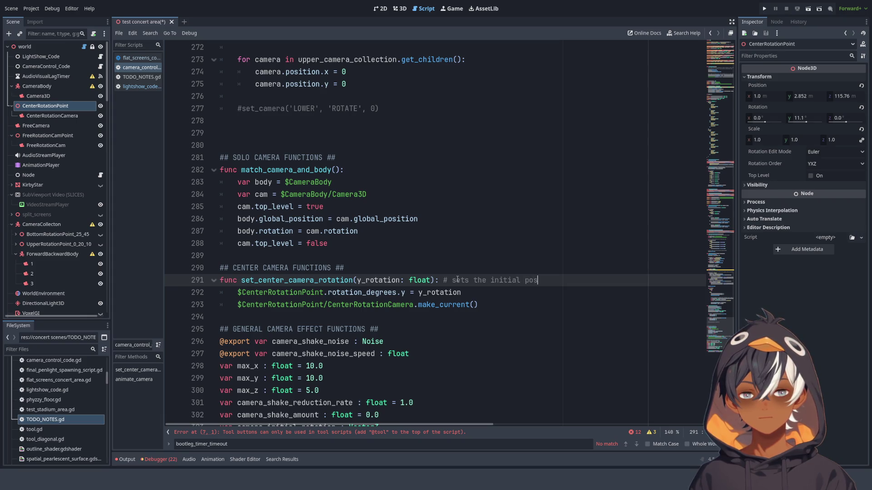
text(ition of the ce)
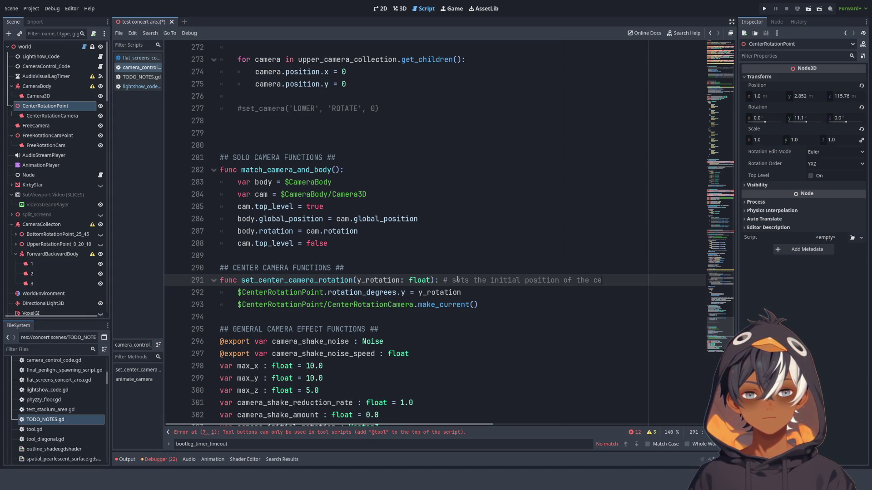
text(nter came)
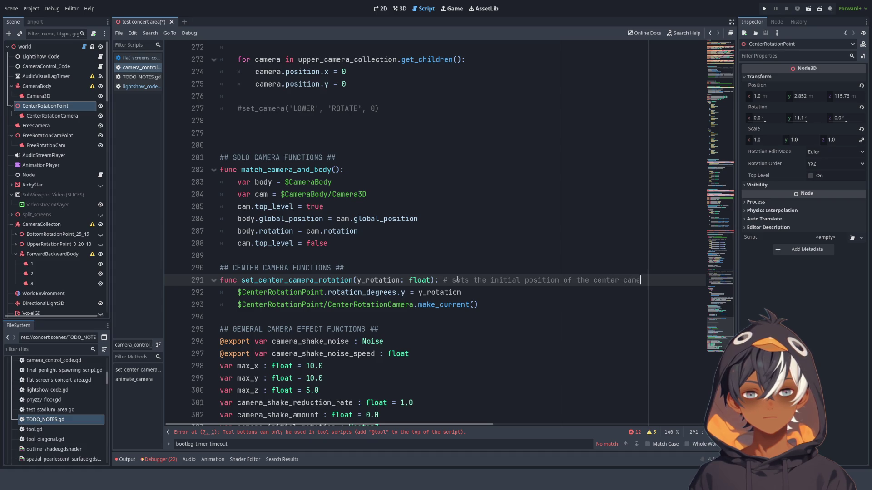
text(ra's rot)
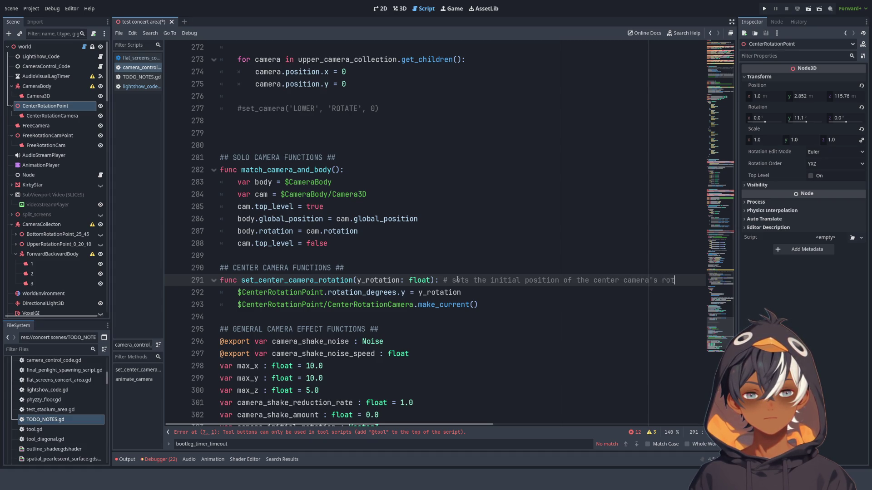
text(ation point)
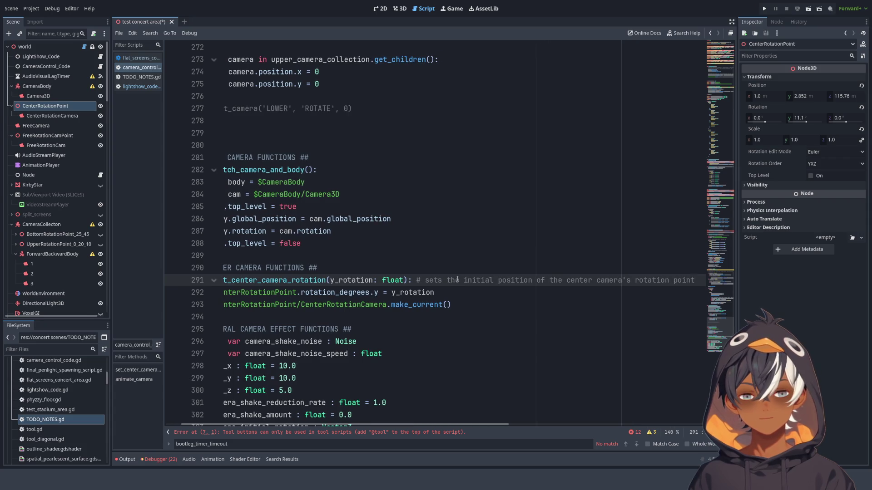
drag(416, 280, 695, 280)
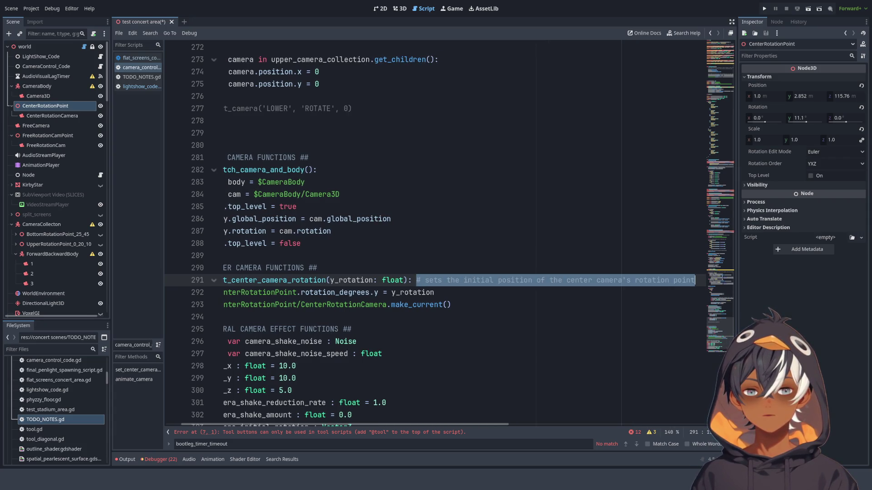
key(BackSpace)
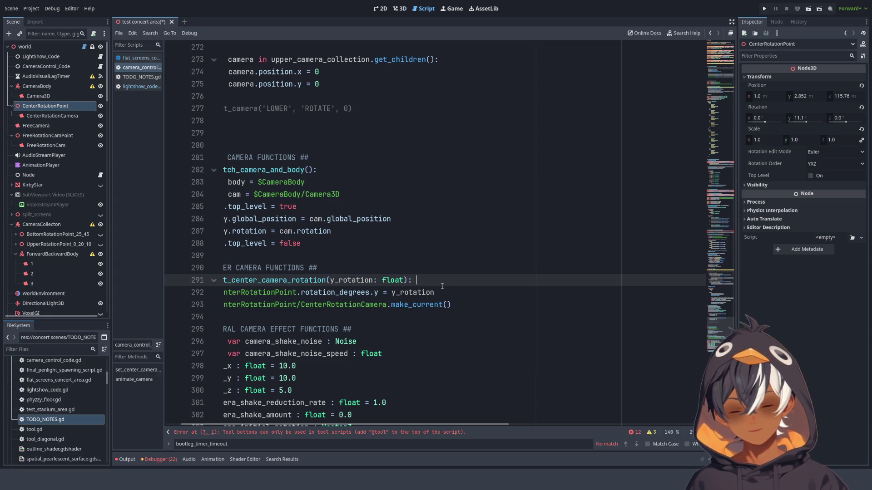
Place the comment on its own line above set_center_camera_rotation, with no space after #
key(Up)
key(Return)
key(ctrl+v)
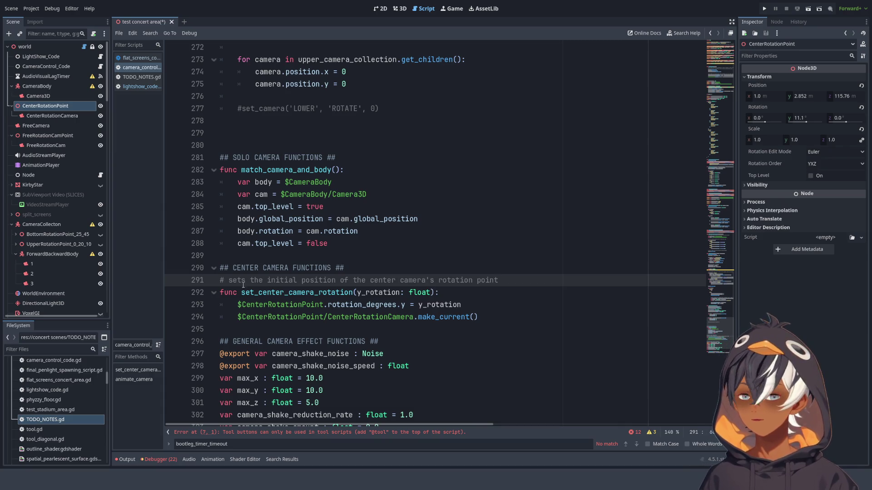
click(228, 280)
key(BackSpace)
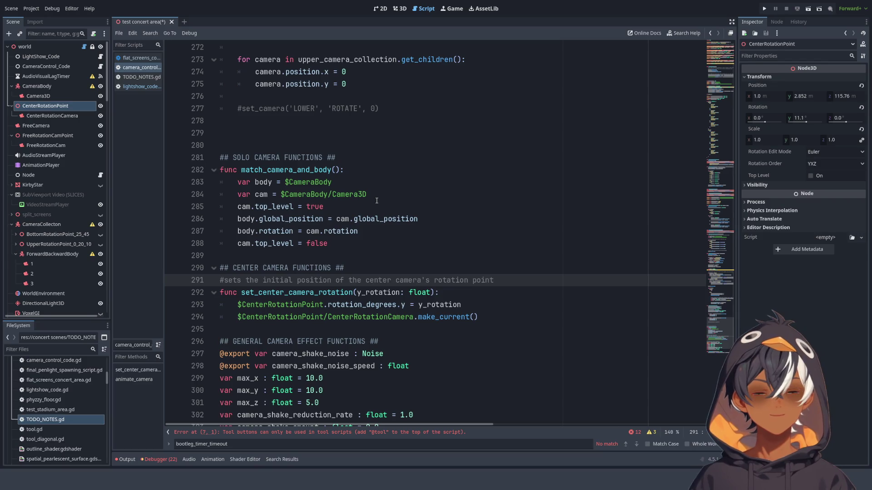
scroll(309, 171, up, 2)
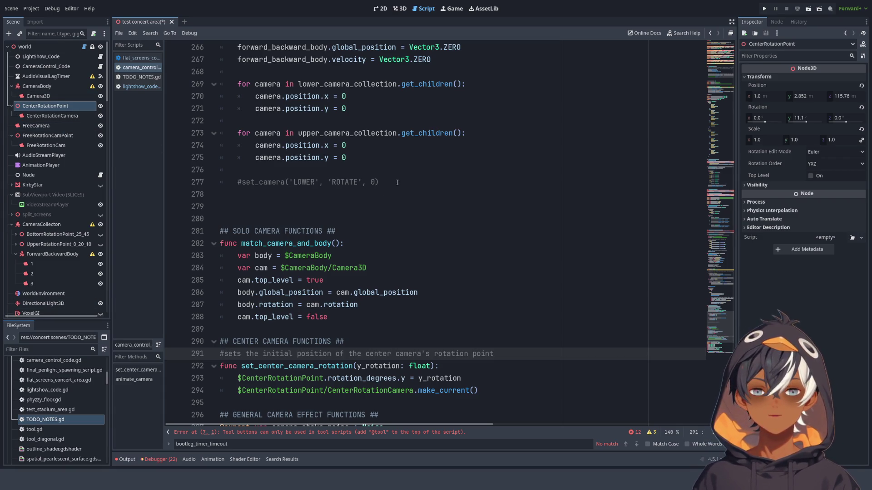
scroll(356, 207, up, 20)
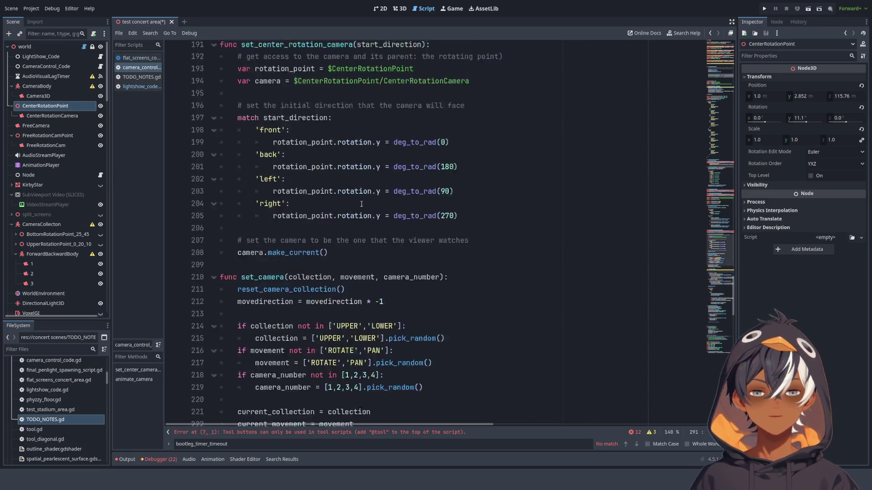
scroll(348, 200, up, 20)
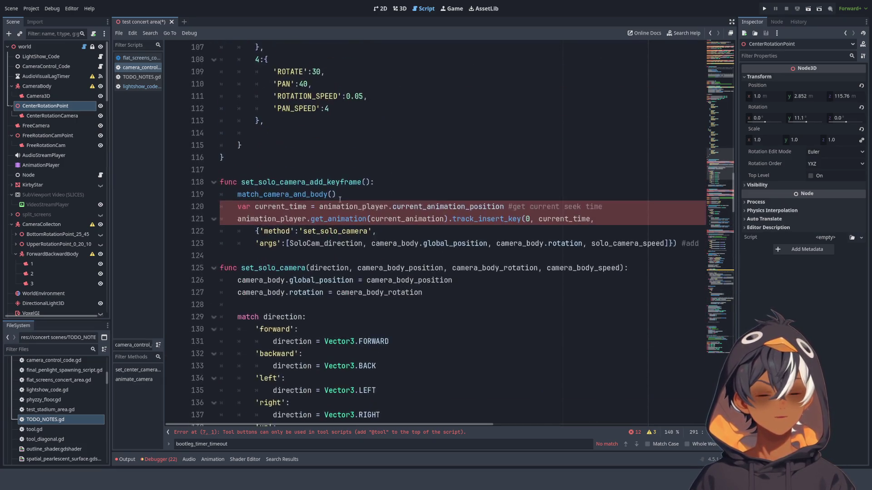
scroll(344, 197, up, 20)
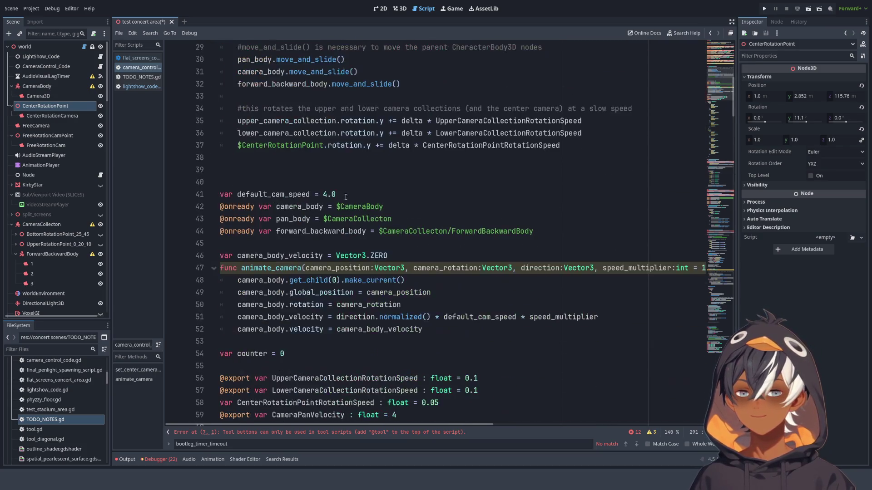
scroll(342, 207, up, 3)
scroll(314, 198, down, 7)
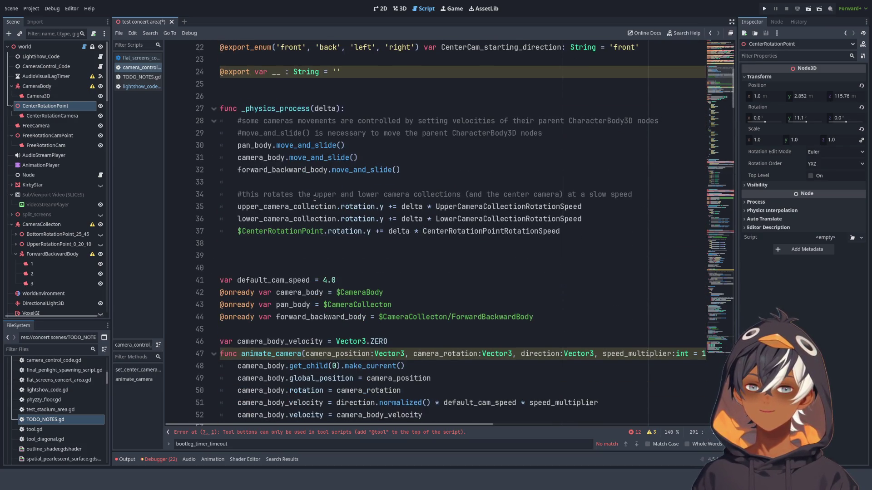
Write '## PHYSICS PROCESS ##' on empty line 26 above _physics_process
click(284, 99)
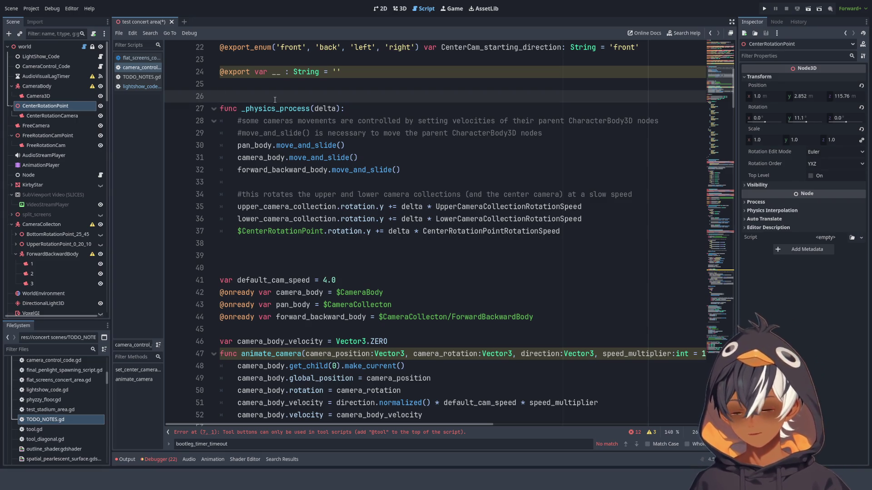
text(## )
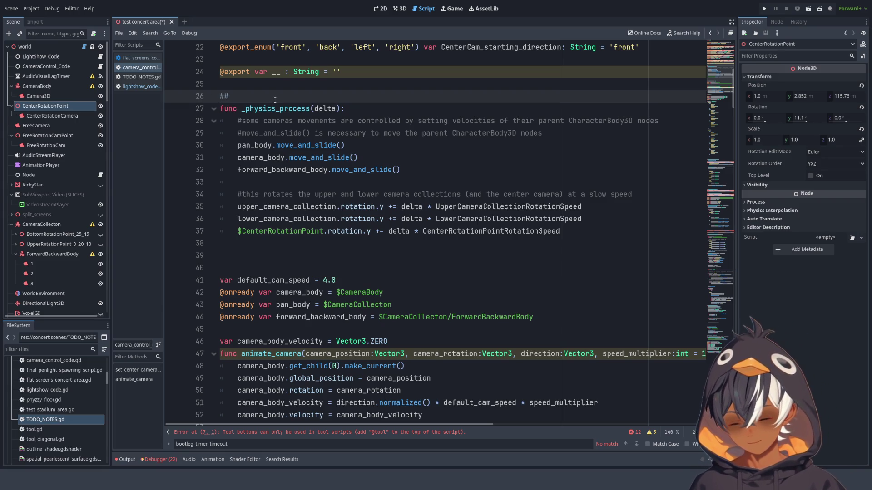
text(PHYSICS PROCESS)
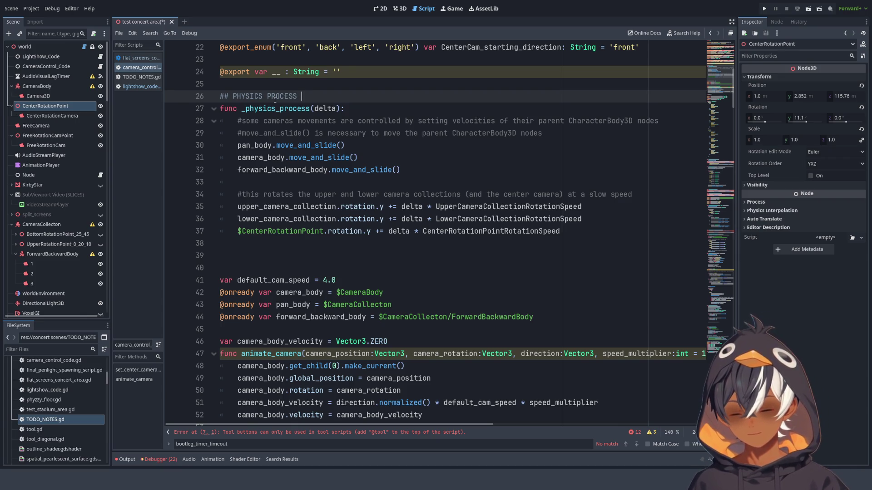
text( ##)
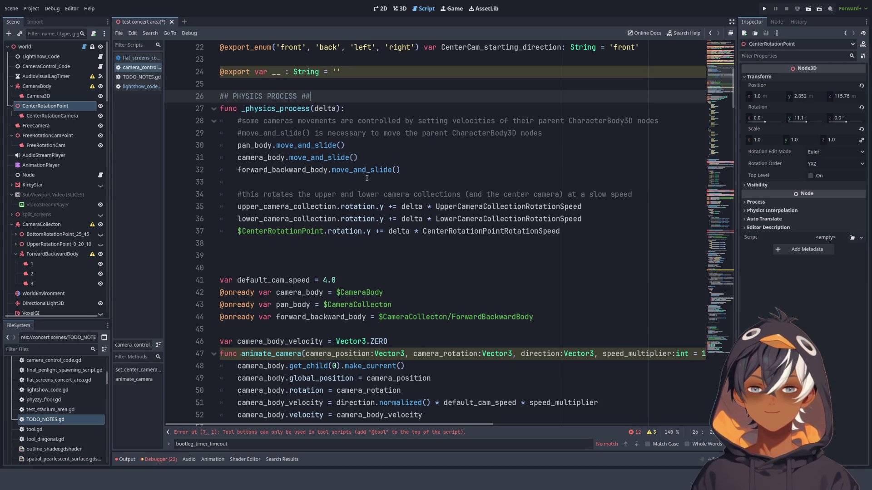
scroll(298, 168, down, 5)
scroll(300, 163, up, 5)
scroll(308, 150, down, 3)
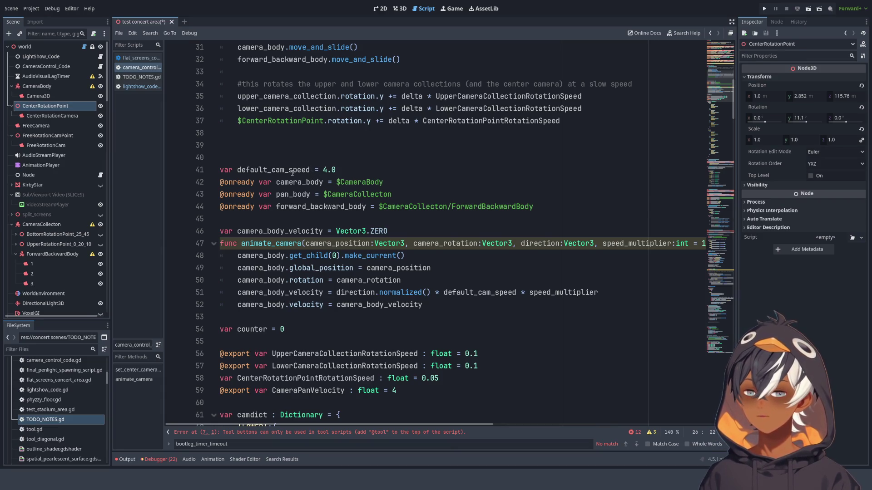
scroll(316, 160, up, 1)
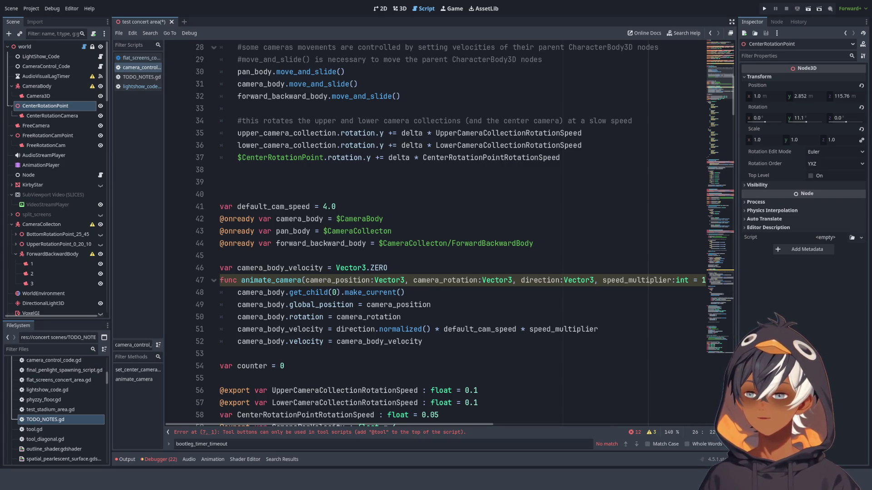
scroll(465, 236, down, 2)
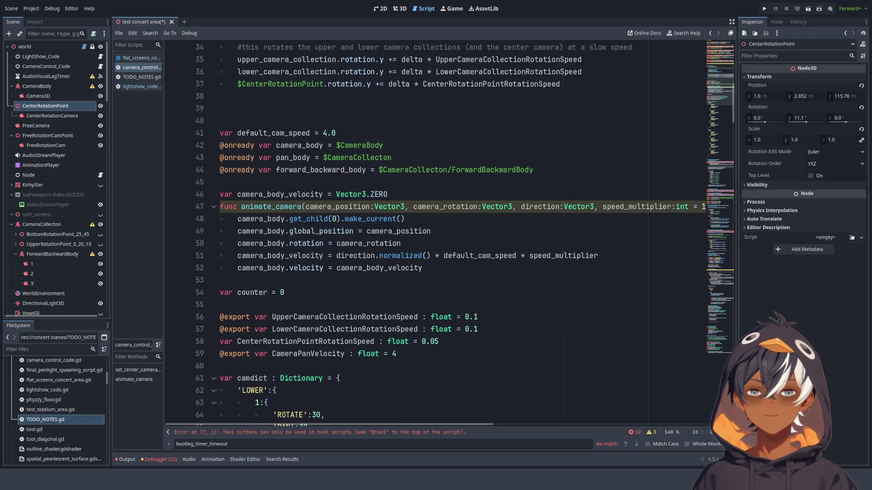
scroll(281, 93, up, 4)
key(Down)
key(Down)
key(Down)
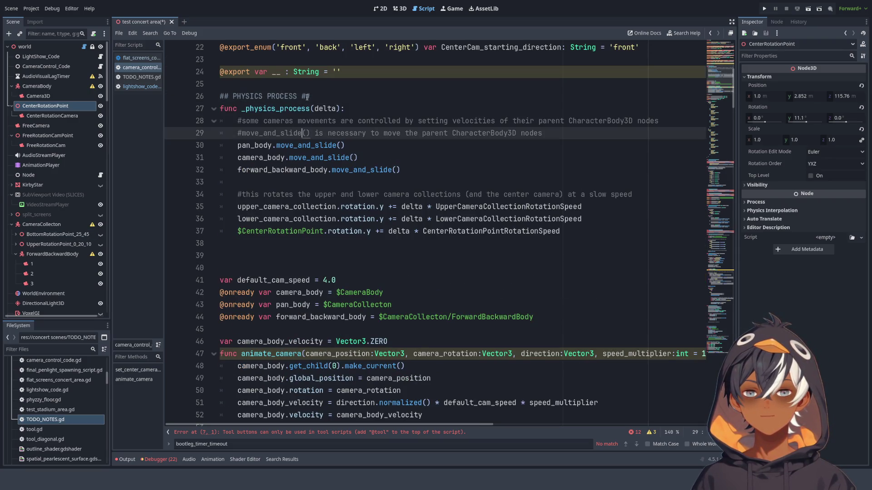
click(308, 96)
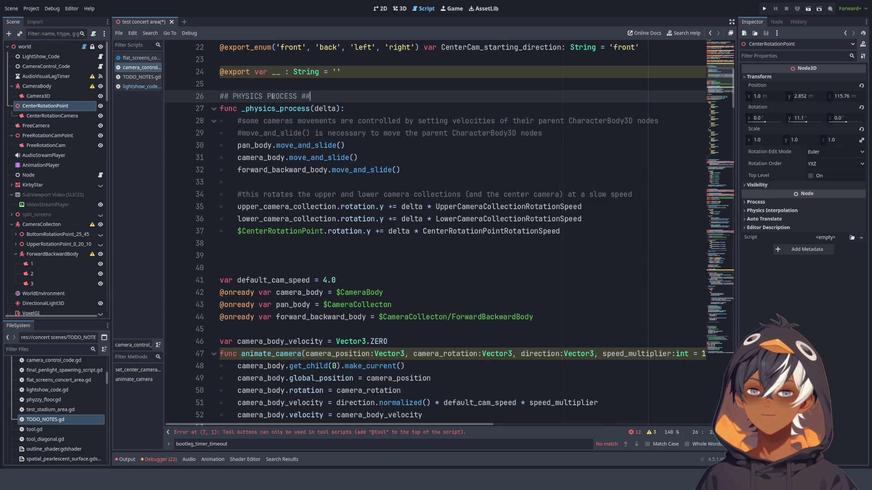
Rewrite the line 26 header as '## READY FUNCTION AND PHYSICS PROCESS ##'
double_click(244, 96)
double_click(269, 96)
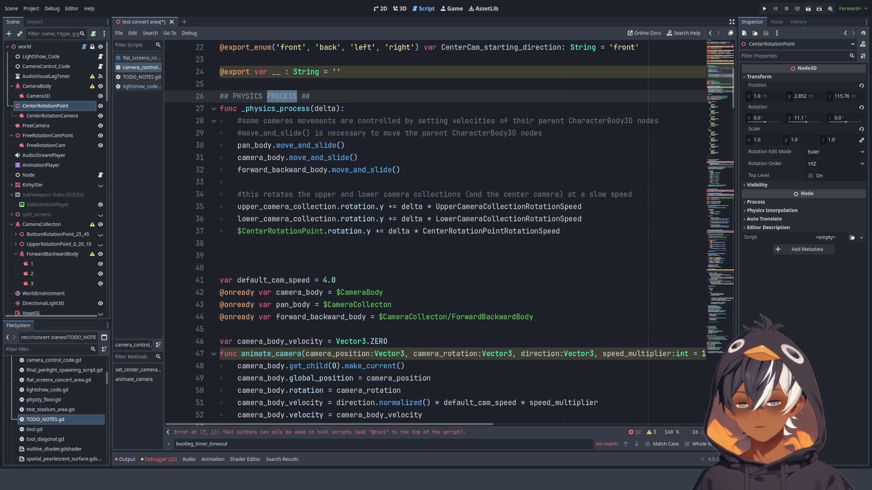
text(AND RE)
key(BackSpace)
key(BackSpace)
key(BackSpace)
text(READY AND PH)
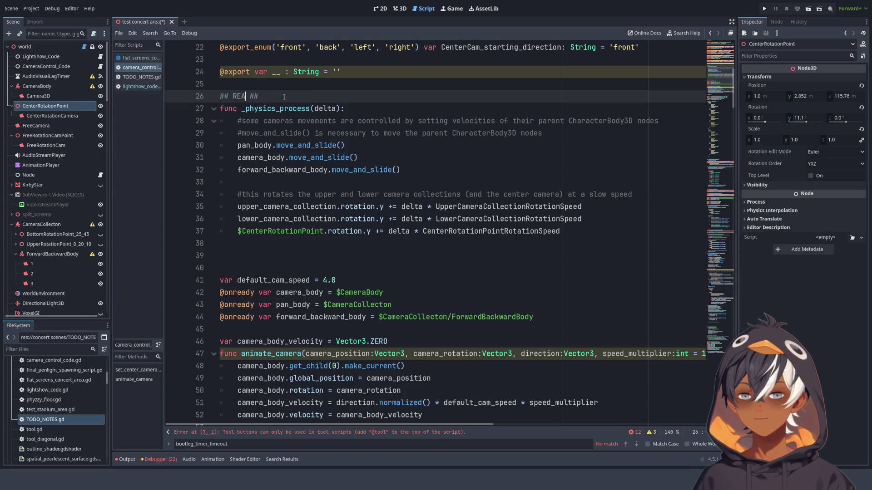
text(YSICS)
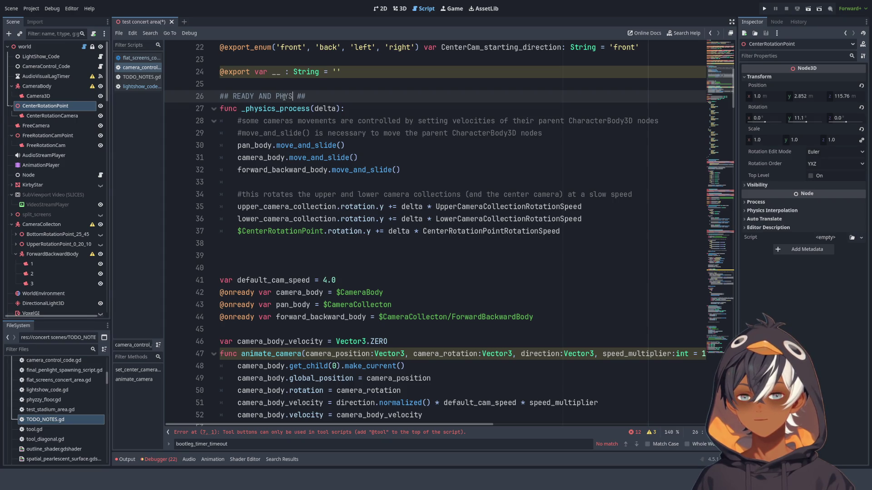
text( FUNCTIONS)
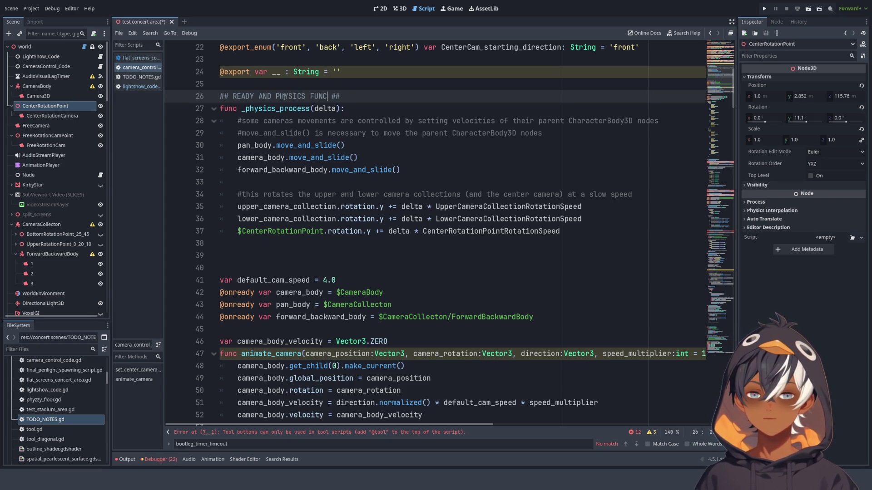
key(ctrl+BackSpace)
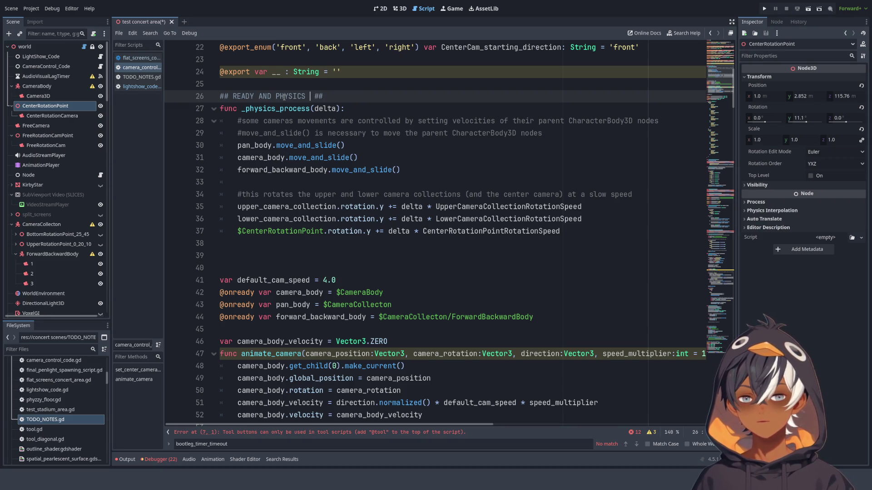
text(PROCESS)
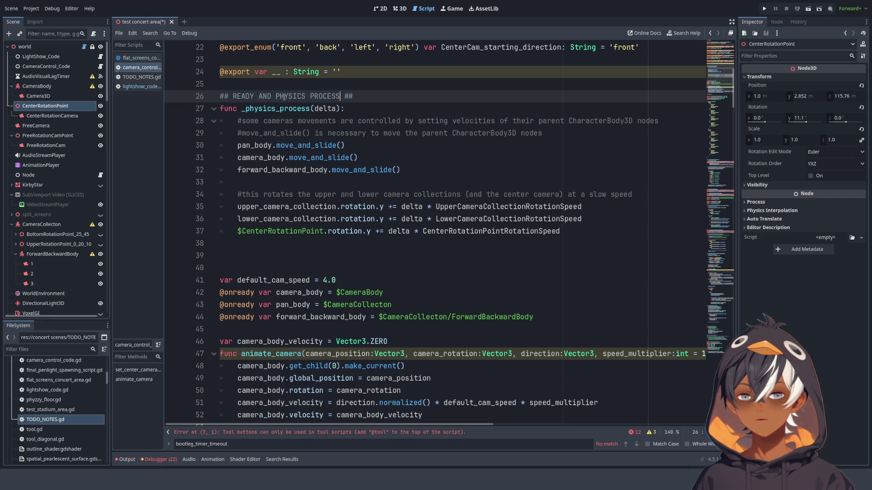
key(ctrl+Left)
key(ctrl+Left)
key(ctrl+Left)
text(FUNCTION)
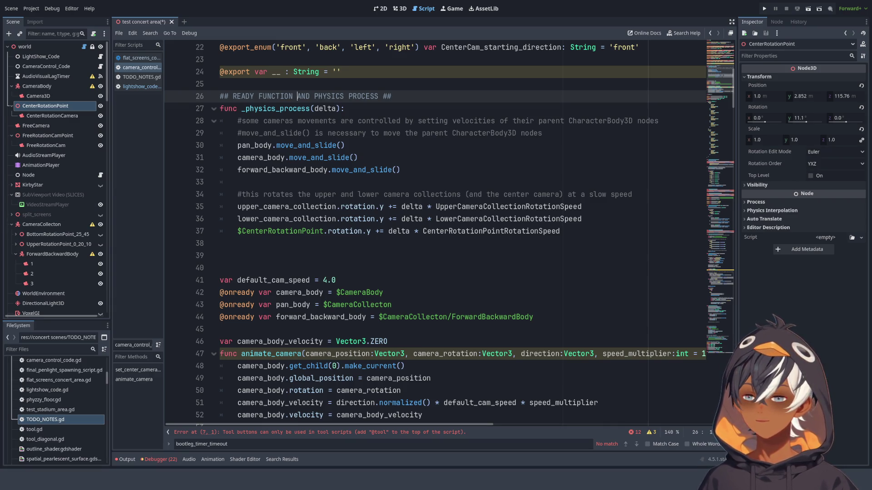
click(450, 98)
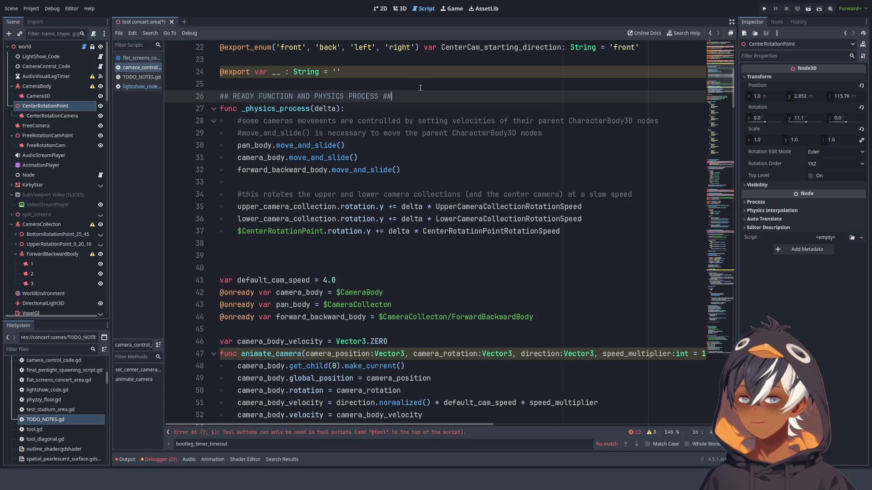
Write a func _ready() with a pass body below the header, using autocomplete
key(Return)
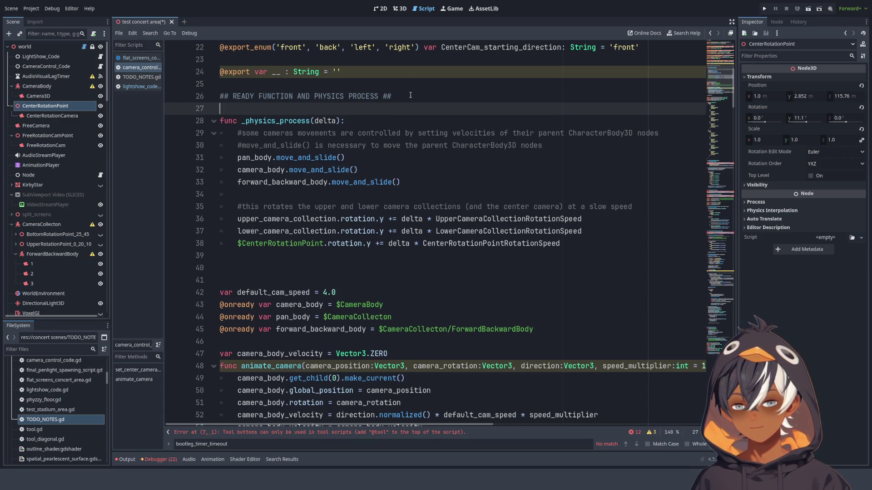
key(Return)
key(Up)
key(Return)
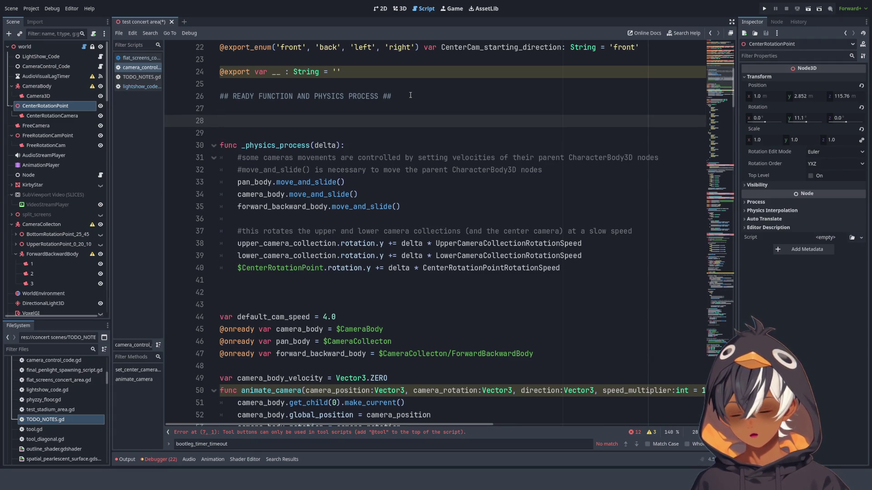
text(FUN)
key(BackSpace)
key(BackSpace)
key(BackSpace)
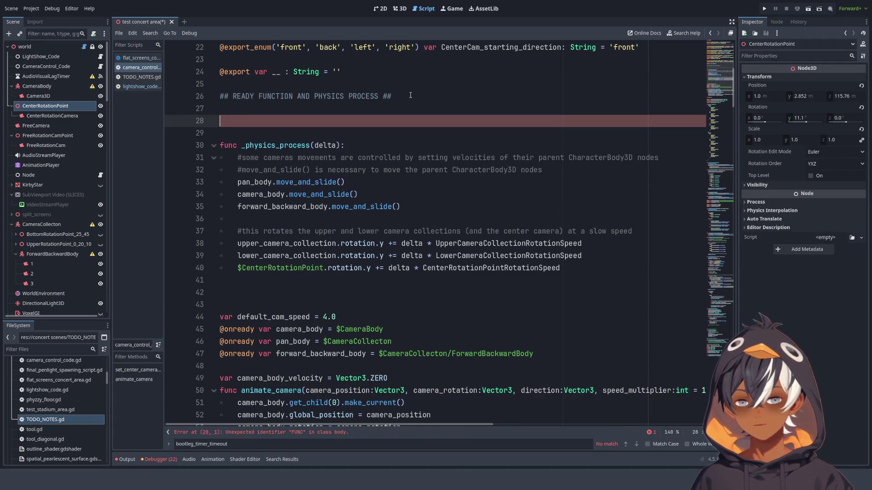
text(func _rea)
key(Return)
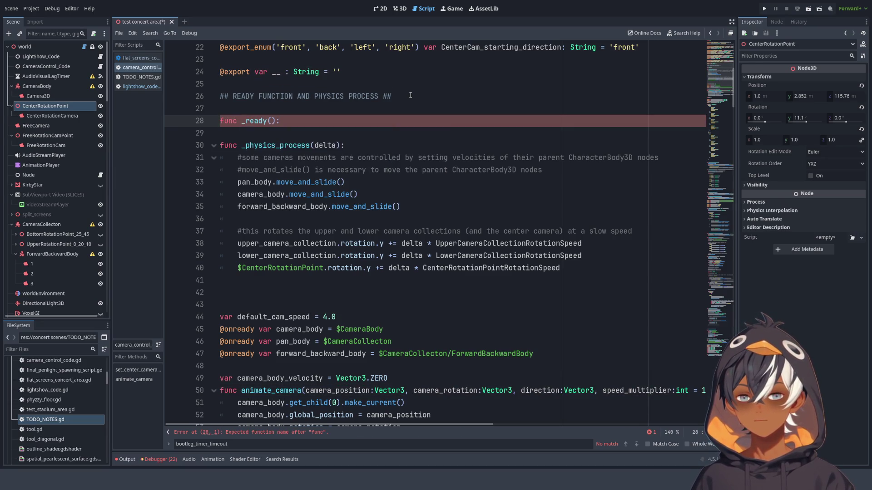
key(Return)
text(pass)
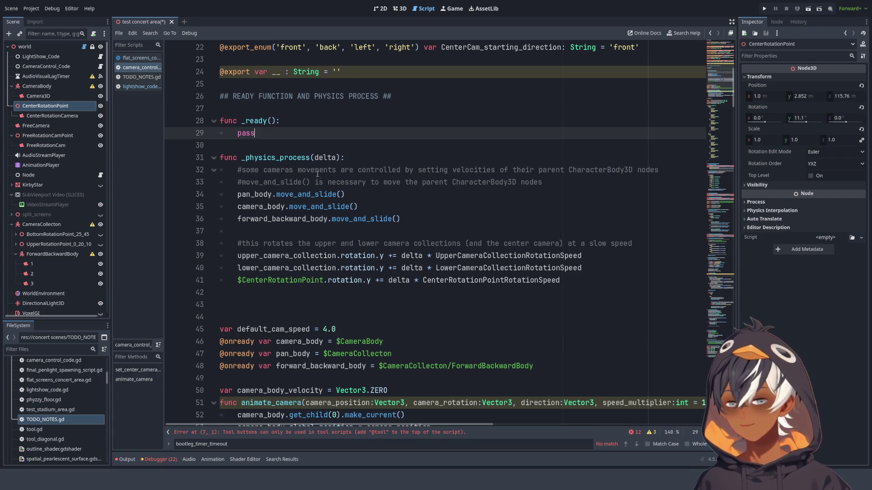
Delete the extra blank line between the header and _ready()
click(250, 107)
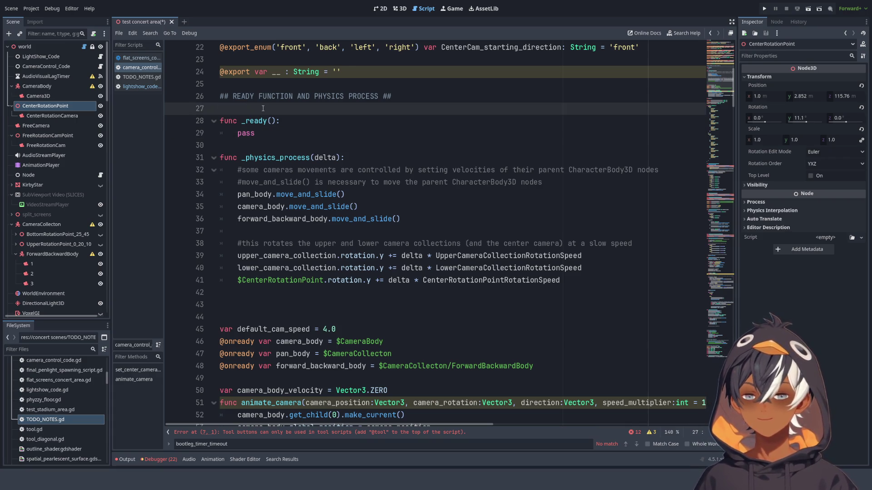
key(BackSpace)
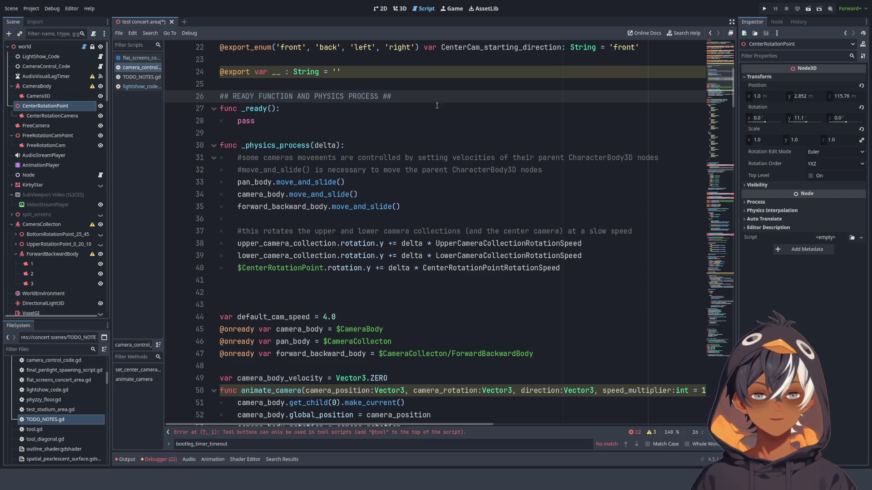
scroll(420, 101, down, 4)
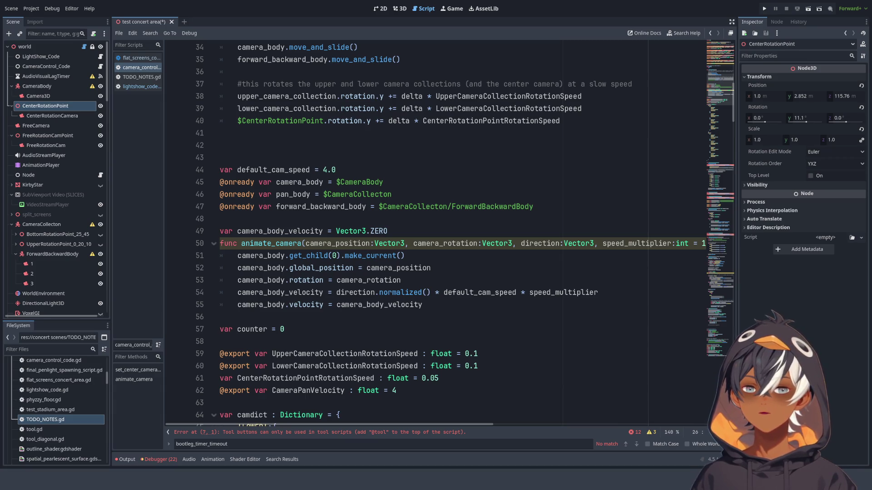
Reduce the extra blank lines before default_cam_speed to a single blank line
click(390, 160)
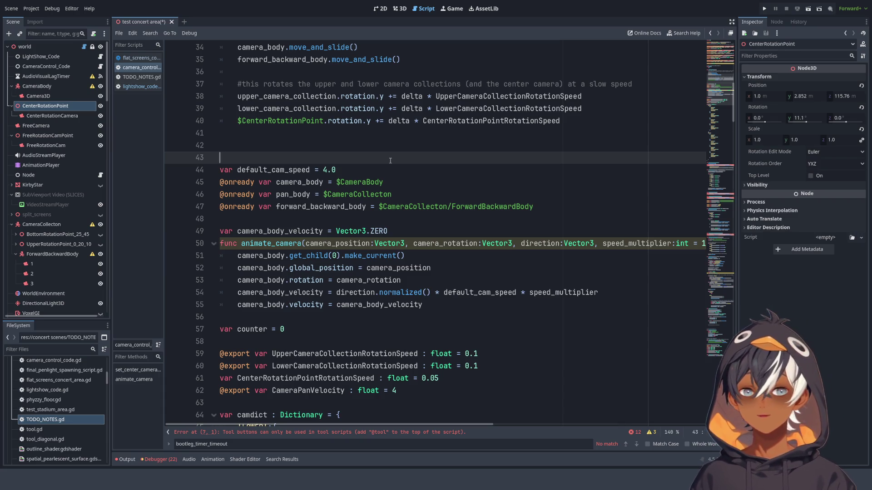
key(BackSpace)
key(BackSpace)
key(Return)
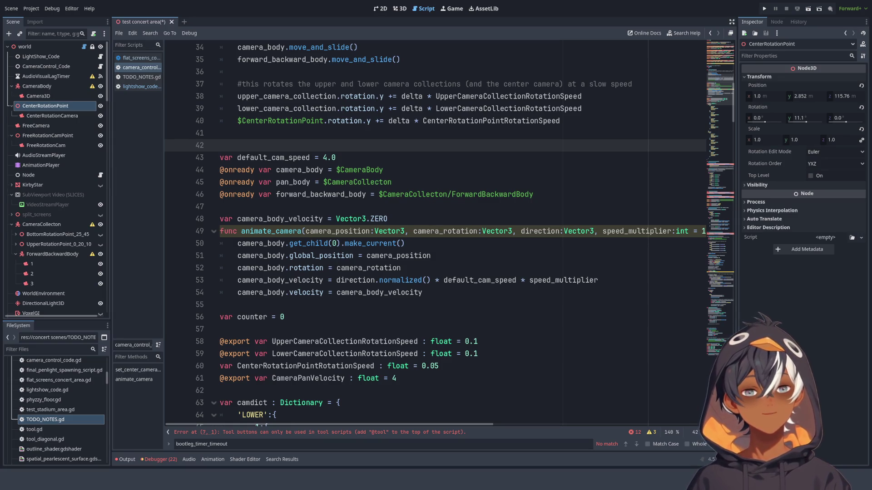
scroll(436, 227, down, 2)
scroll(436, 227, down, 1)
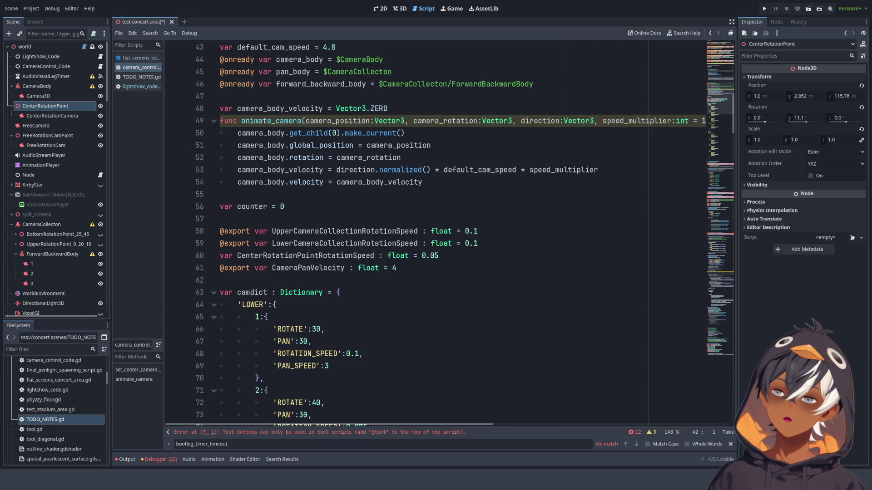
click(303, 120)
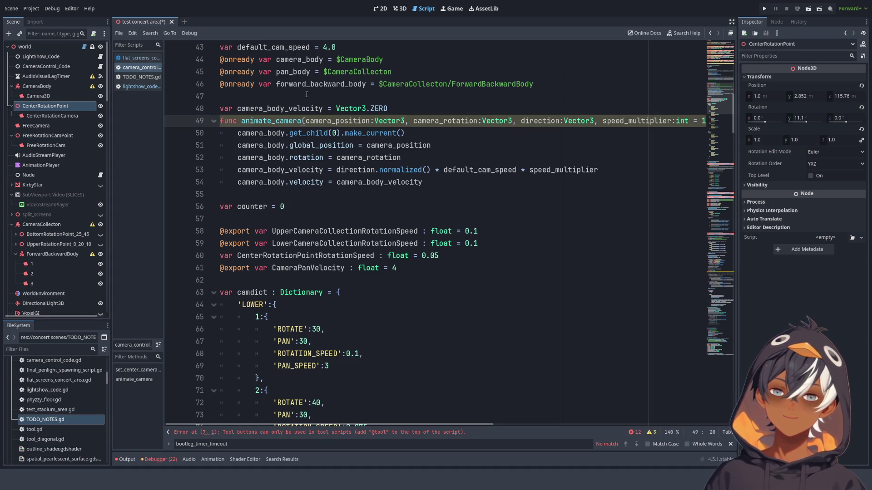
scroll(307, 95, up, 3)
scroll(307, 95, up, 7)
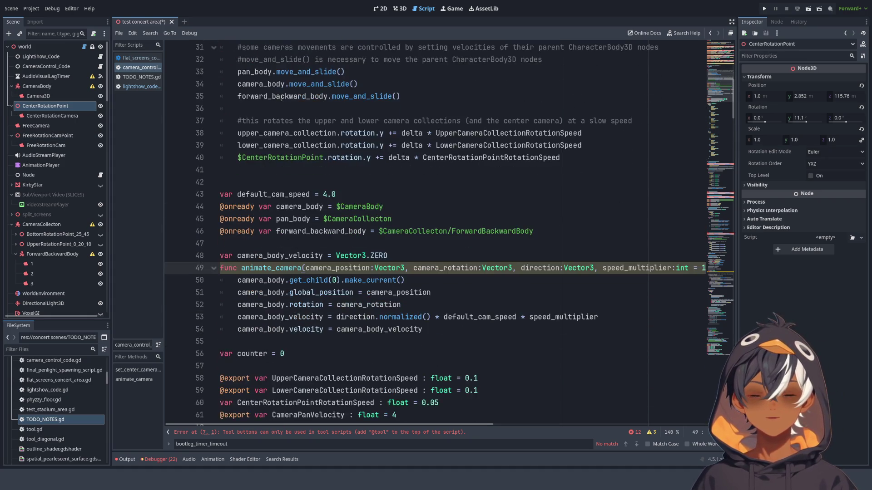
Add a blank line above the READY FUNCTION AND PHYSICS PROCESS header
click(244, 207)
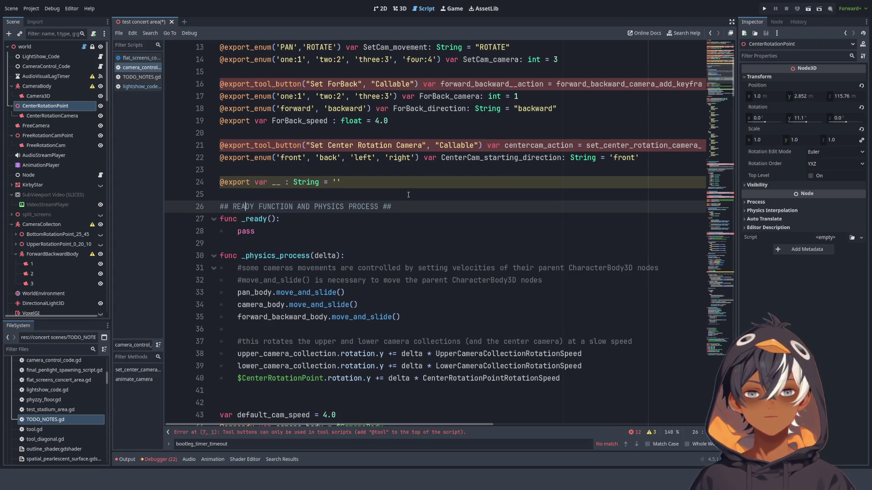
click(371, 195)
key(Return)
scroll(352, 173, up, 4)
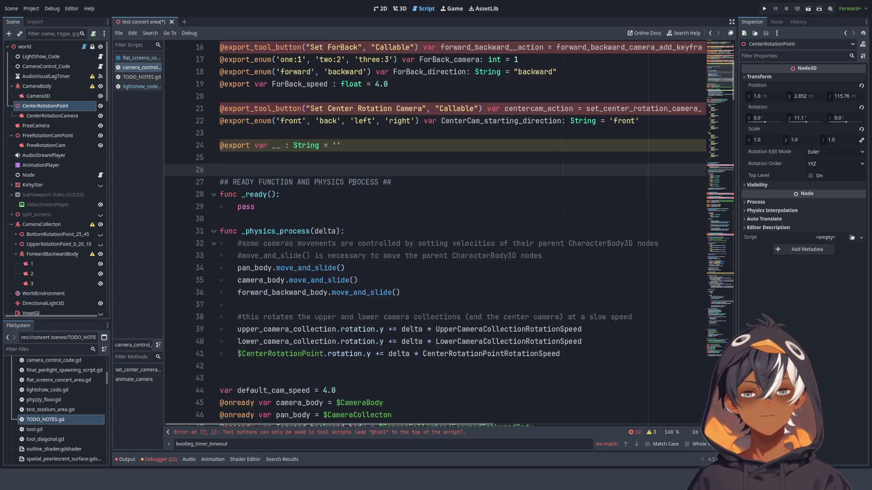
scroll(313, 206, down, 11)
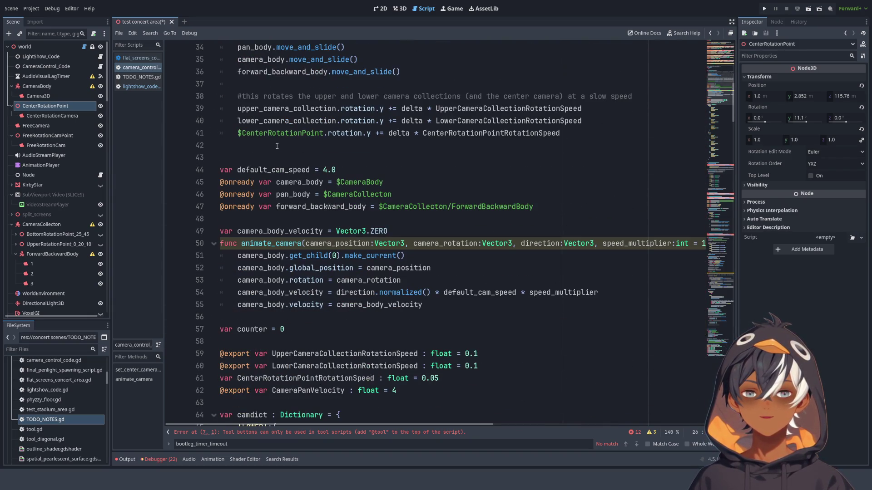
double_click(287, 171)
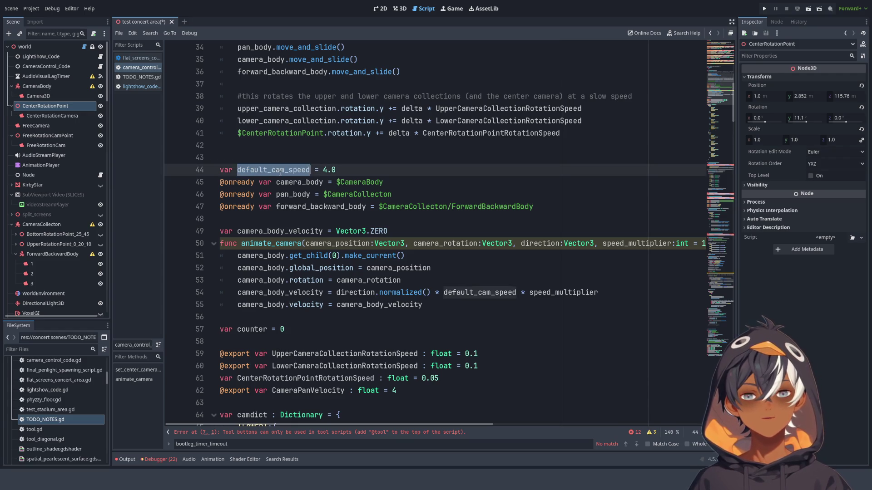
Type camera_body as CharacterBody3D using the autocomplete suggestion
scroll(285, 238, down, 2)
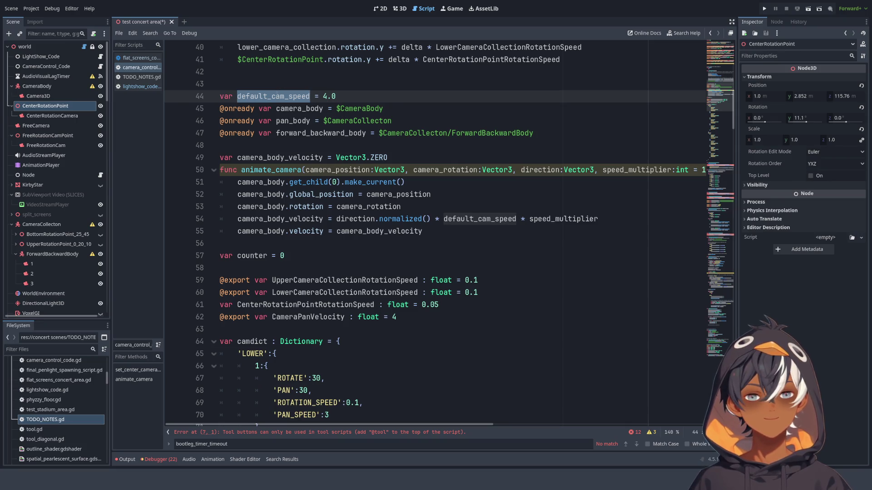
double_click(298, 110)
double_click(292, 121)
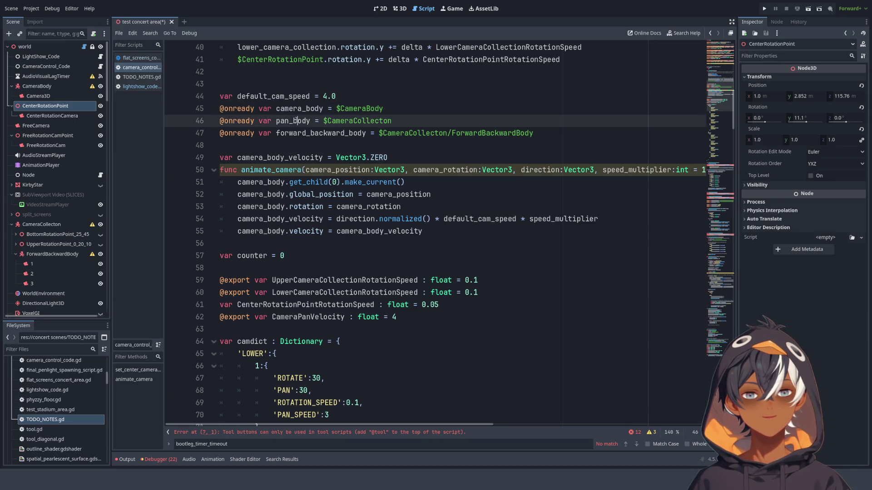
double_click(293, 133)
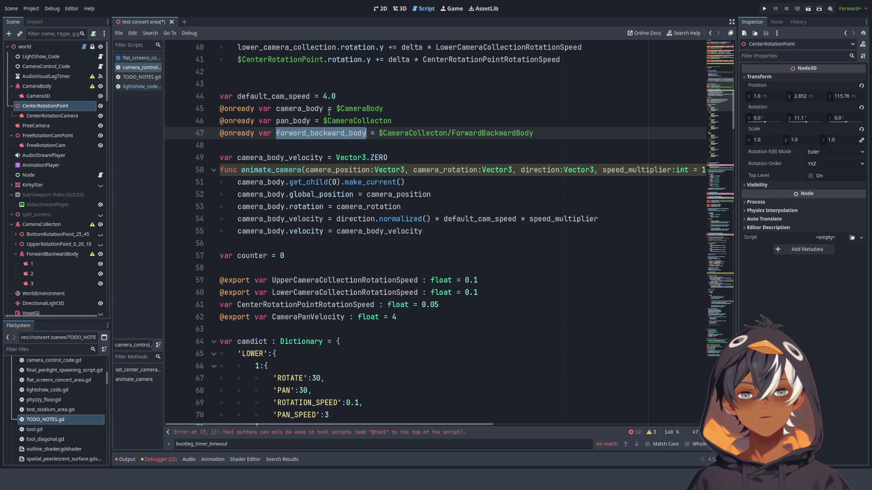
click(323, 109)
text(: Chara)
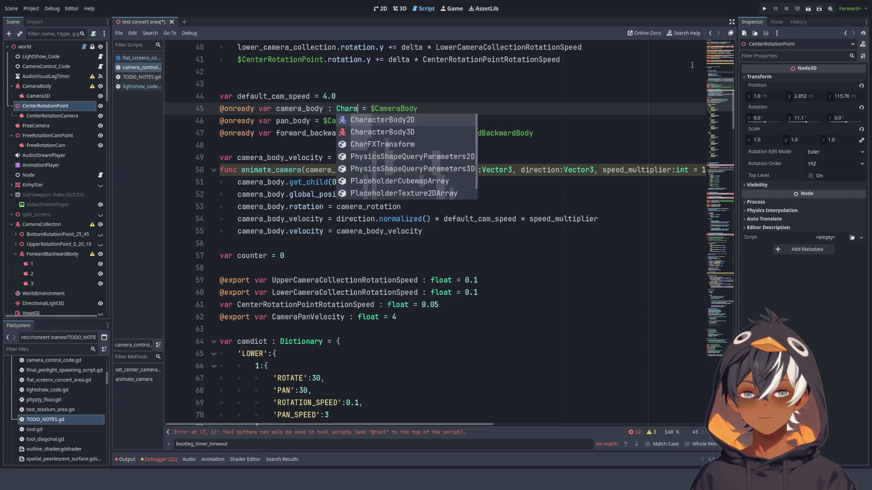
key(Down)
key(Return)
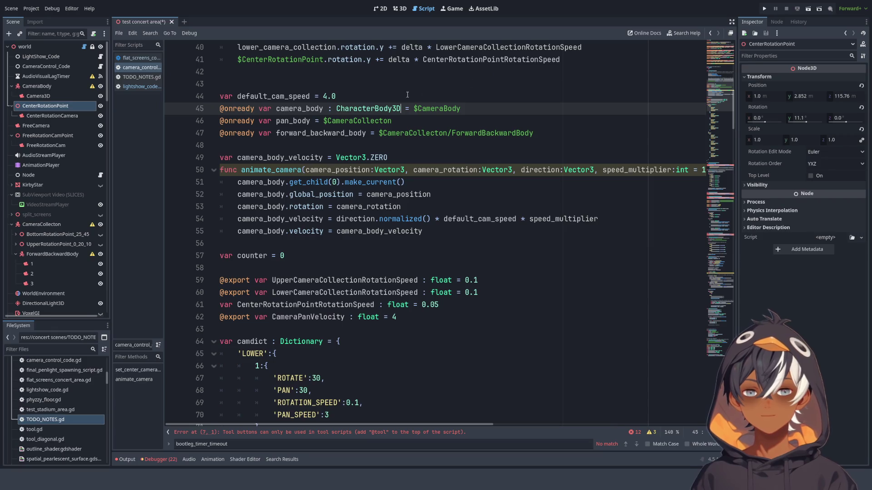
Copy the ': CharacterBody3D' hint onto pan_body and forward_backward_body
drag(324, 109, 401, 109)
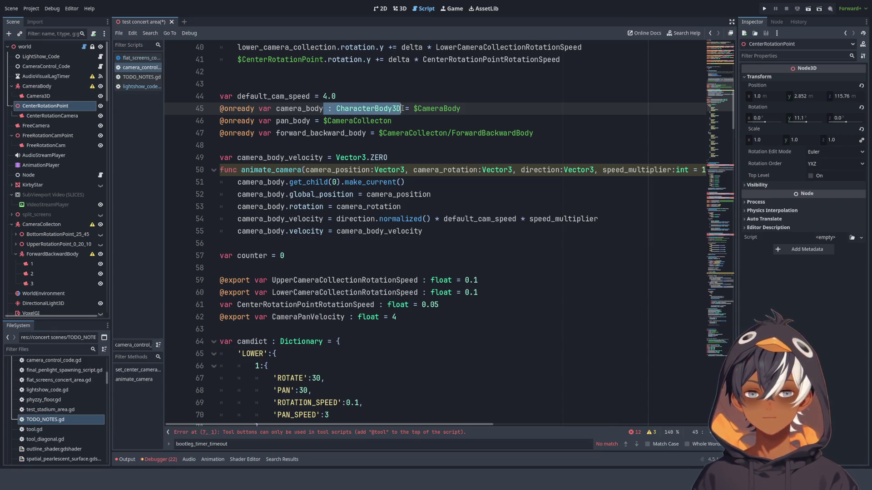
key(ctrl+c)
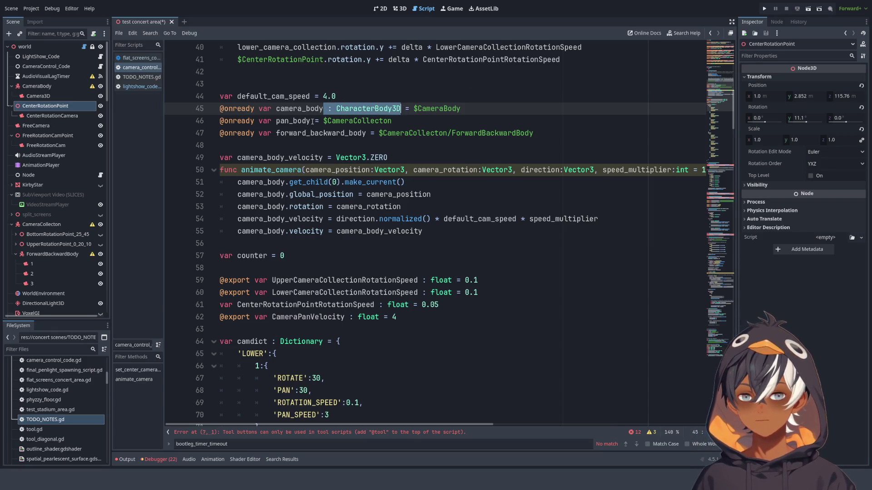
click(323, 121)
key(ctrl+v)
click(369, 133)
key(ctrl+v)
click(367, 81)
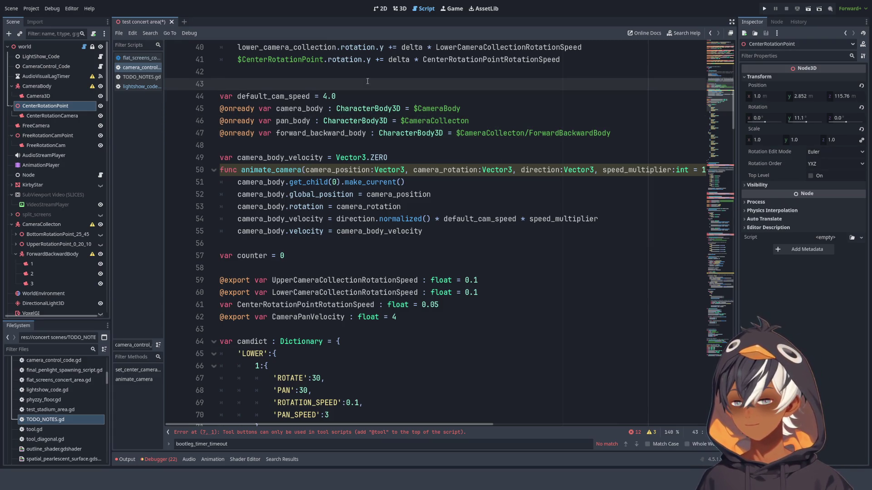
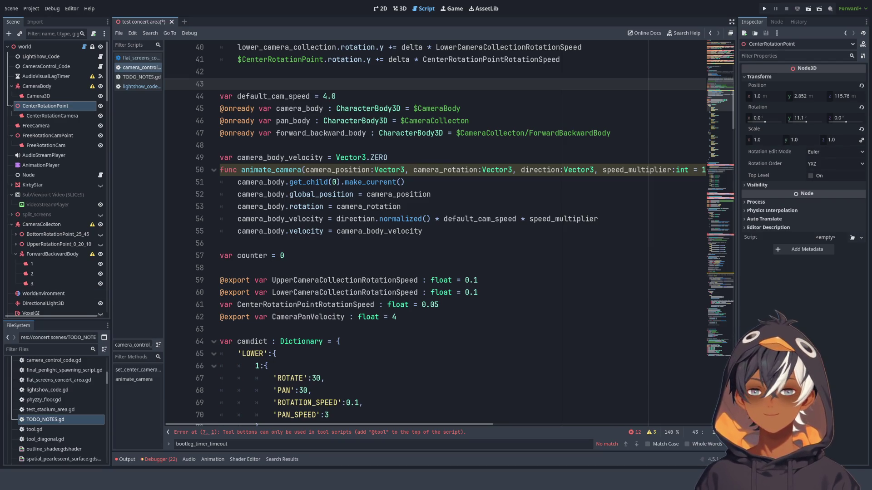
click(404, 146)
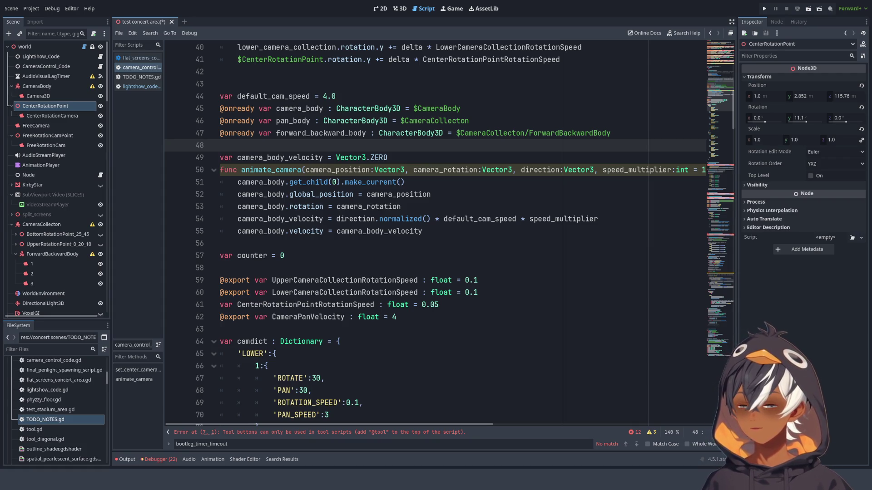
click(418, 238)
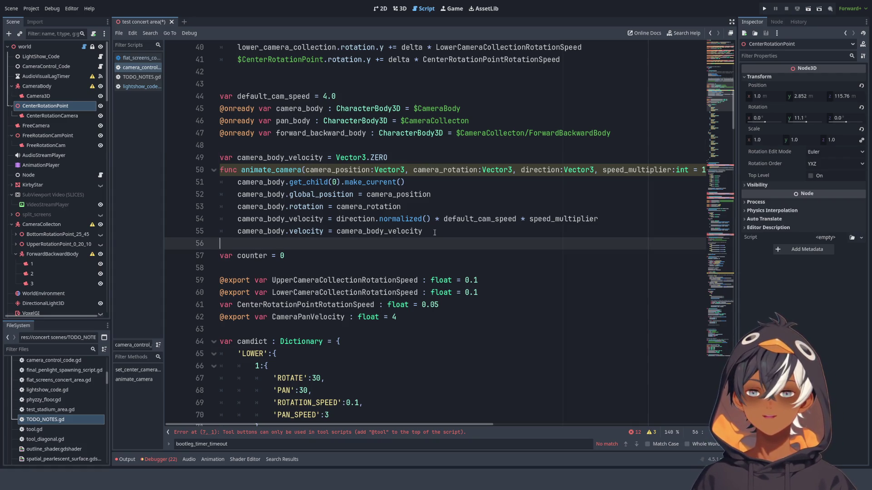
click(454, 182)
scroll(427, 204, up, 2)
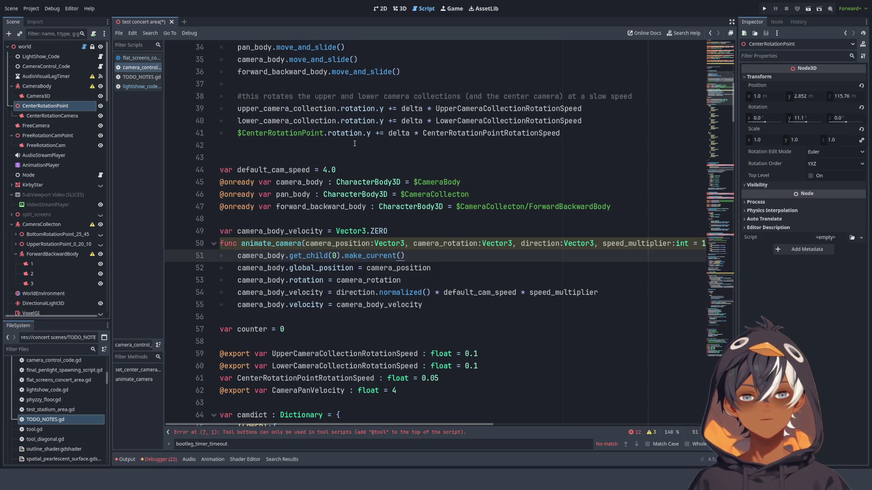
click(481, 207)
mouse_move(639, 214)
mouse_down()
mouse_move(241, 207)
mouse_move(185, 185)
mouse_up()
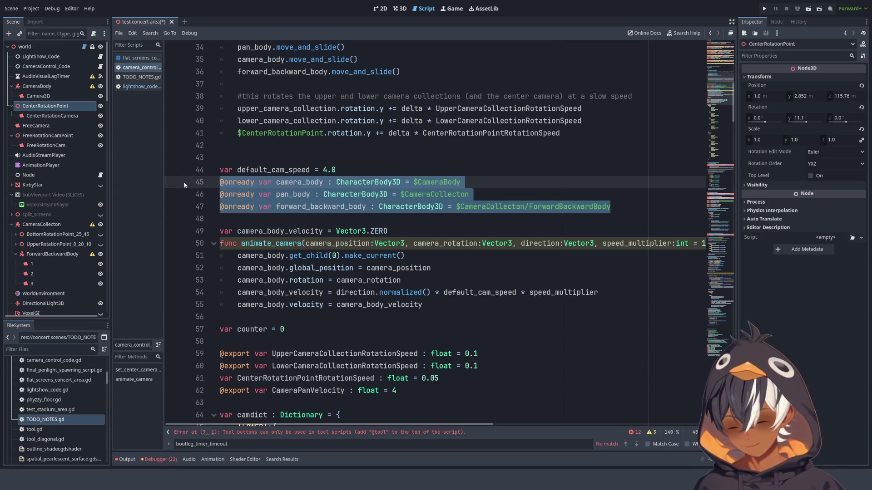
key(ctrl+x)
scroll(320, 207, up, 10)
scroll(319, 207, down, 3)
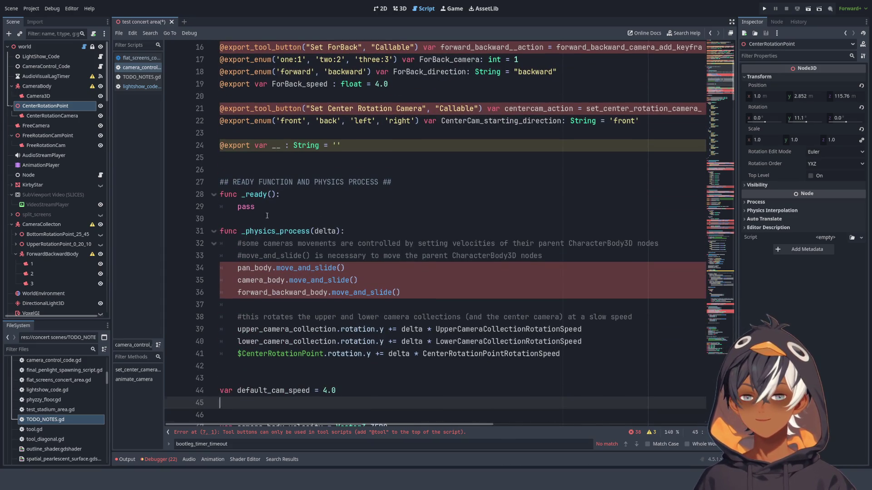
scroll(268, 215, up, 5)
scroll(292, 201, down, 5)
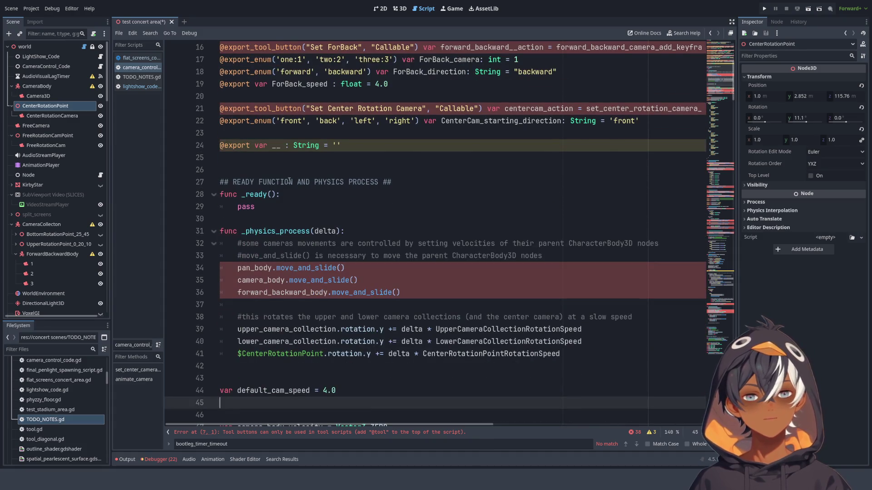
click(261, 166)
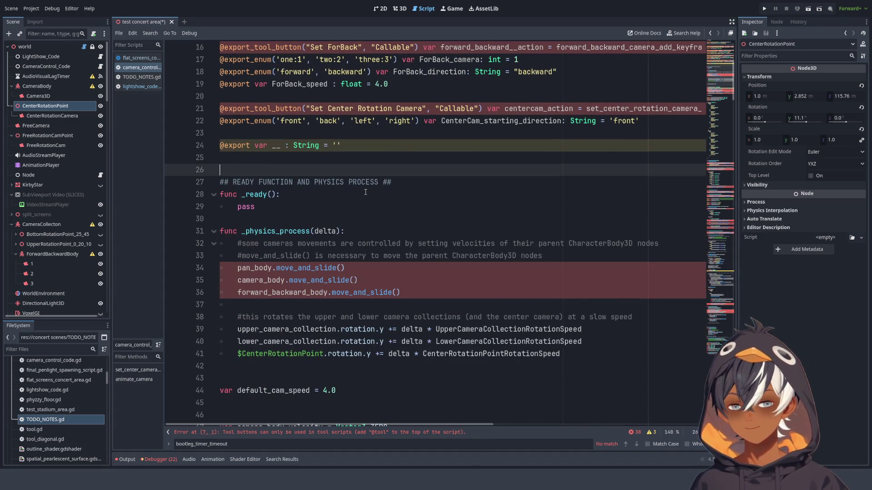
scroll(366, 192, down, 7)
scroll(341, 182, up, 7)
key(Return)
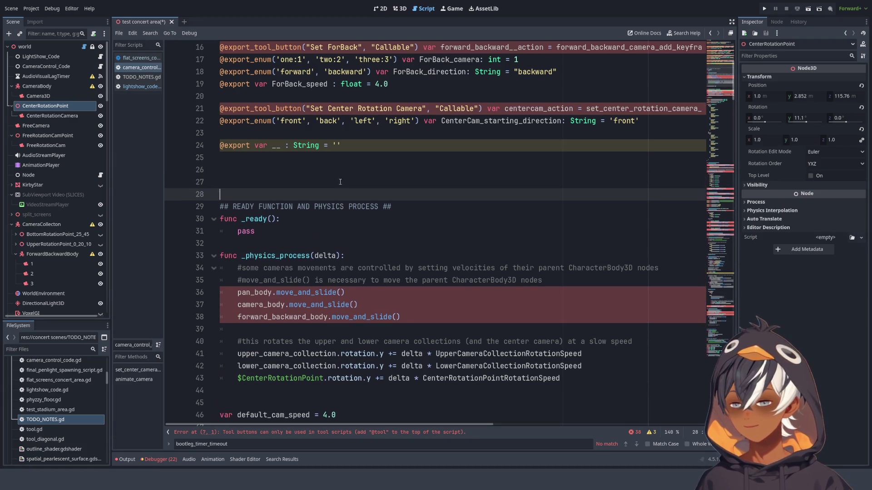
key(ctrl+v)
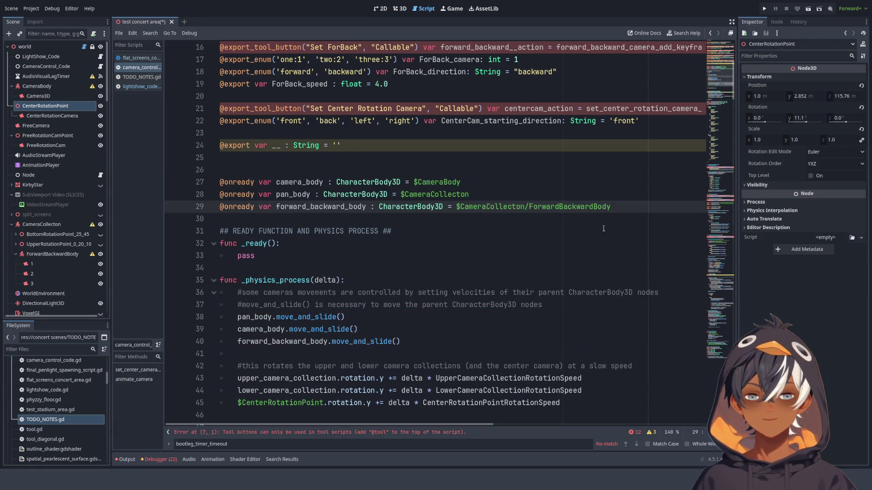
click(255, 168)
click(648, 211)
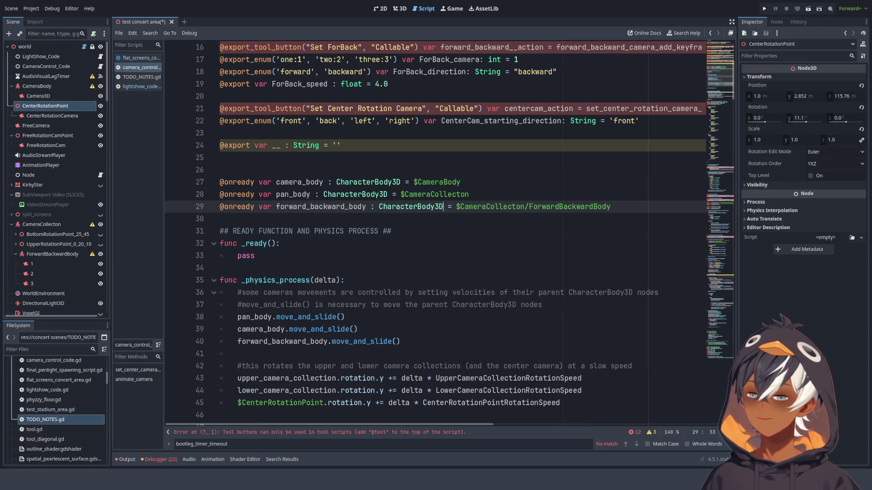
scroll(416, 216, down, 3)
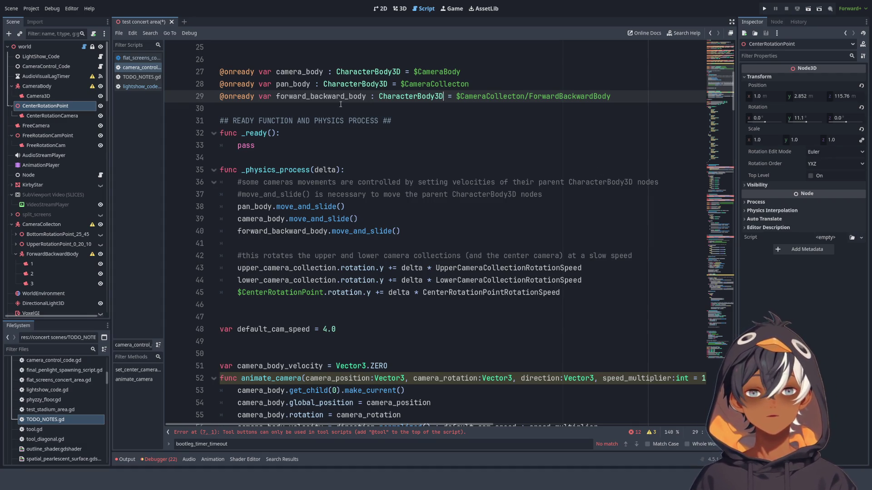
scroll(341, 105, up, 3)
click(260, 172)
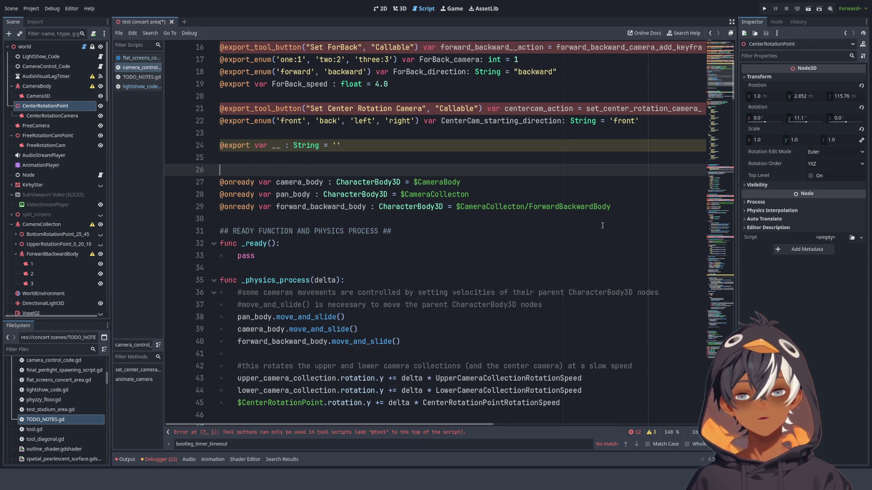
click(623, 216)
key(Return)
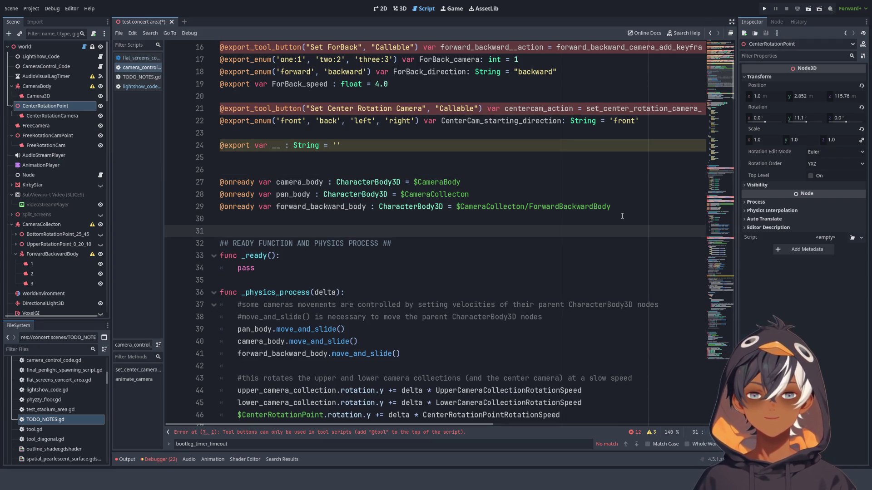
scroll(623, 216, down, 5)
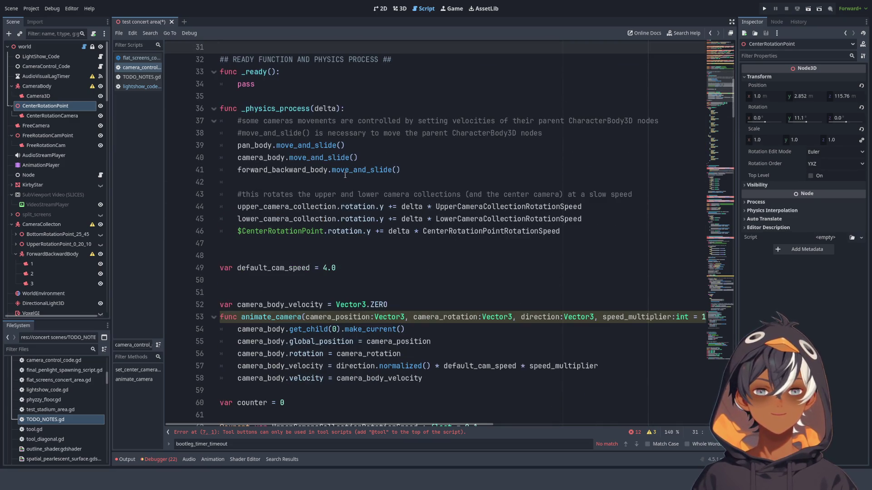
scroll(334, 185, up, 5)
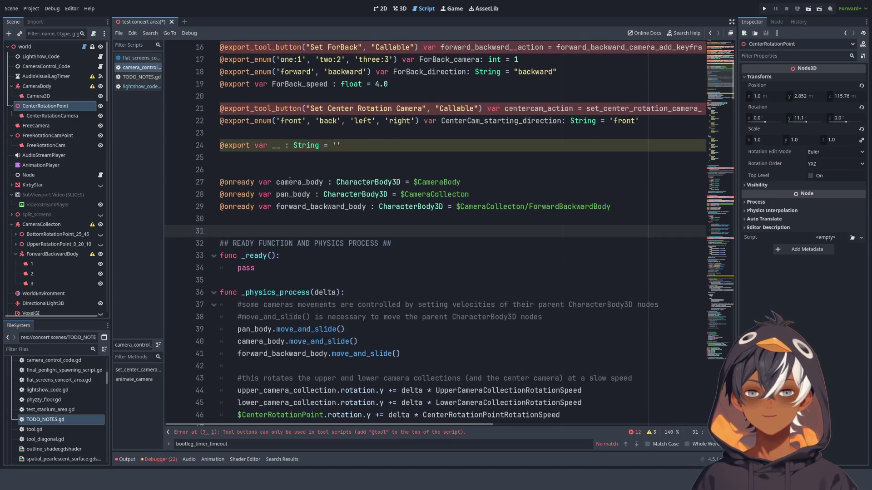
scroll(272, 168, down, 10)
scroll(277, 78, up, 9)
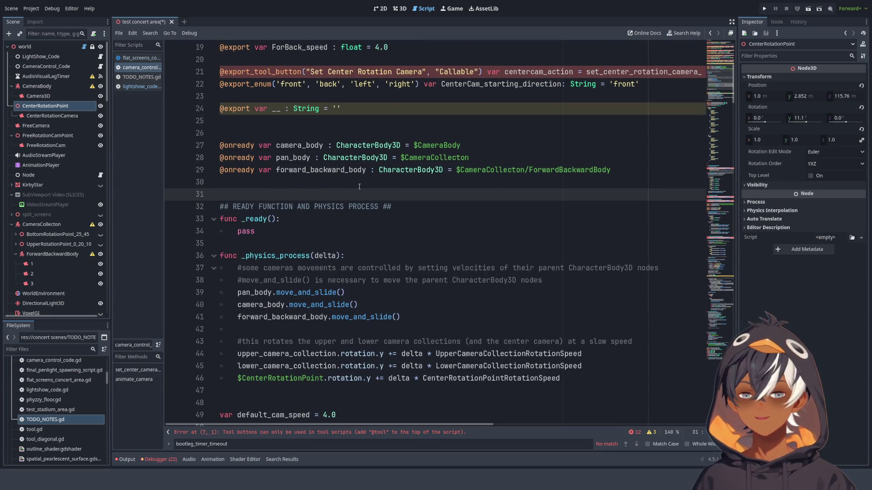
scroll(359, 187, down, 6)
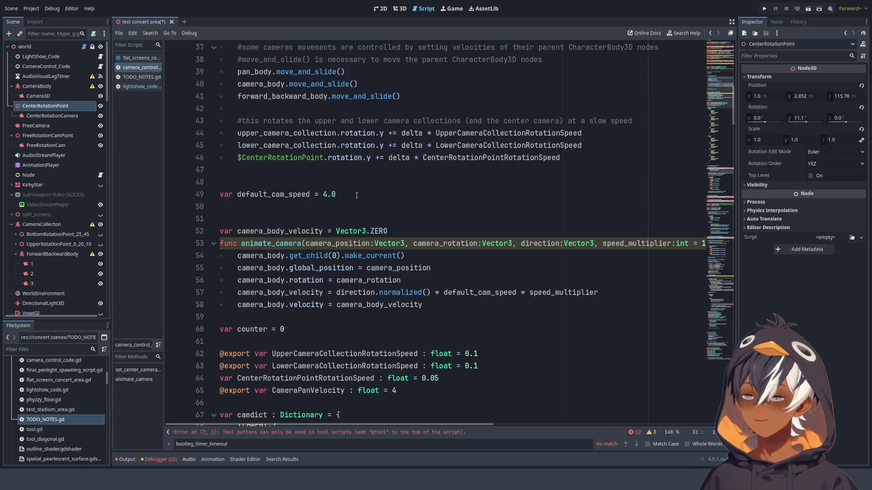
click(349, 170)
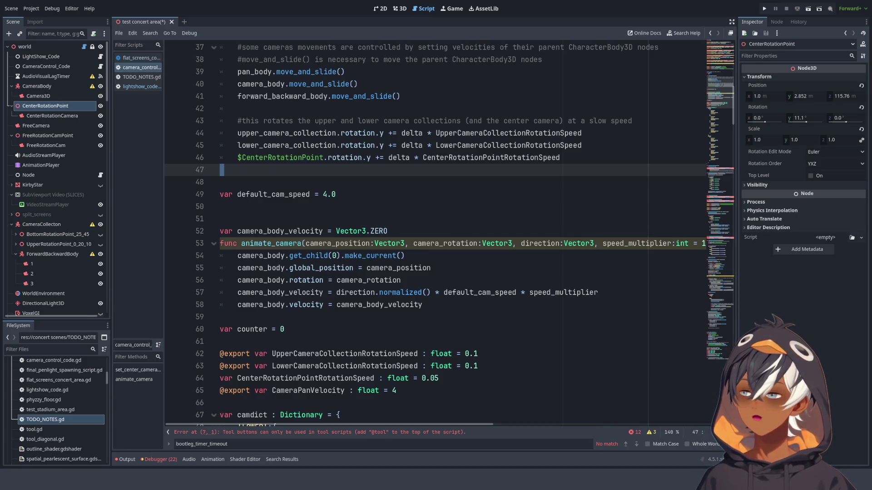
click(281, 133)
Locate the default_cam_speed and camera_body_velocity declarations and check where they are used
click(330, 172)
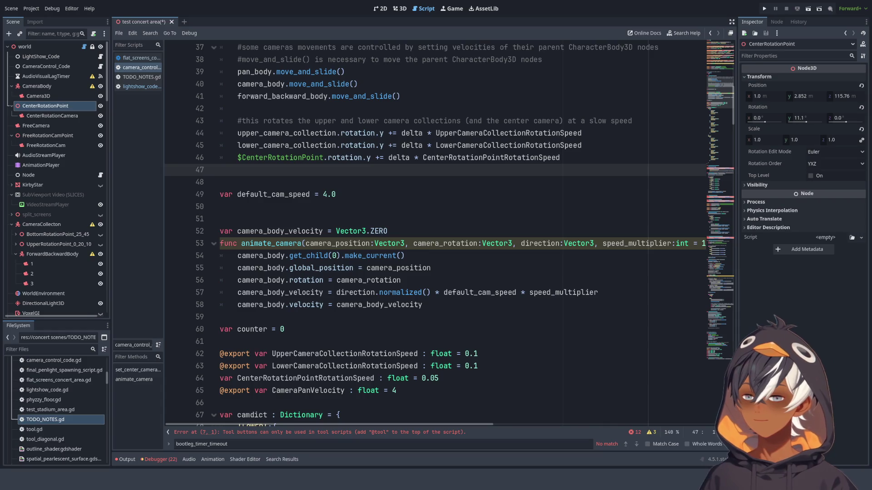
click(429, 194)
scroll(429, 194, down, 4)
scroll(429, 194, up, 3)
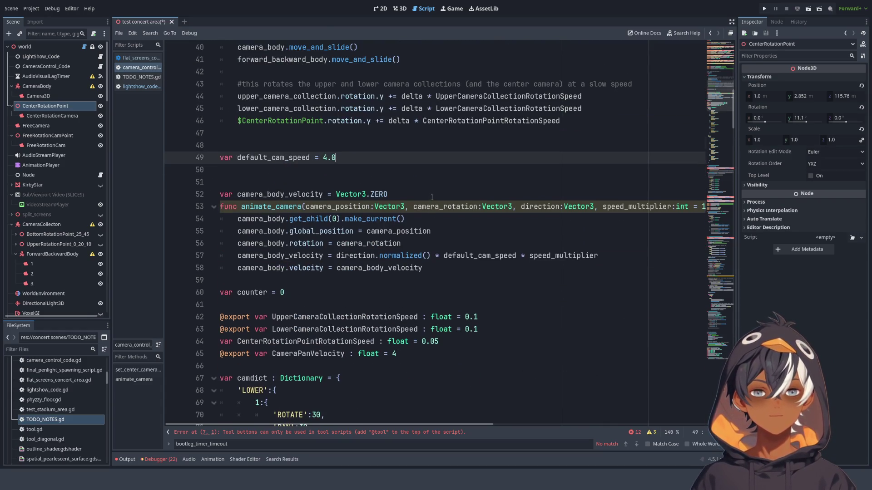
click(273, 194)
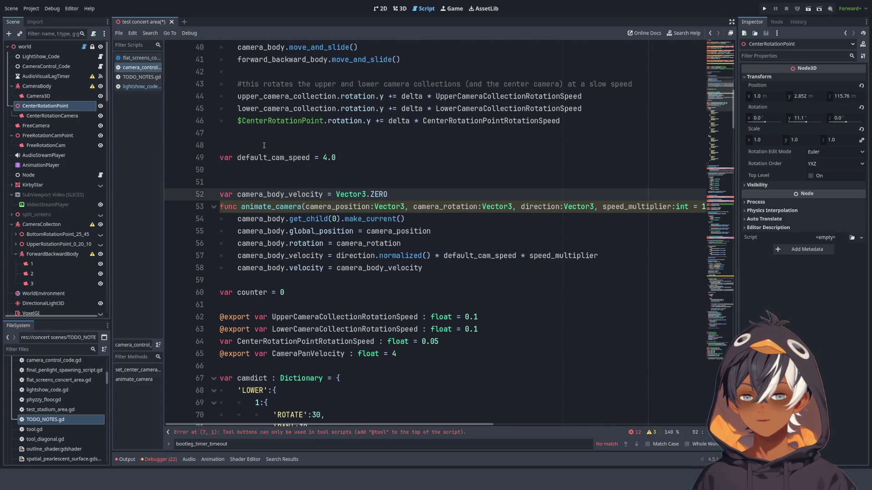
drag(332, 157, 327, 157)
double_click(297, 159)
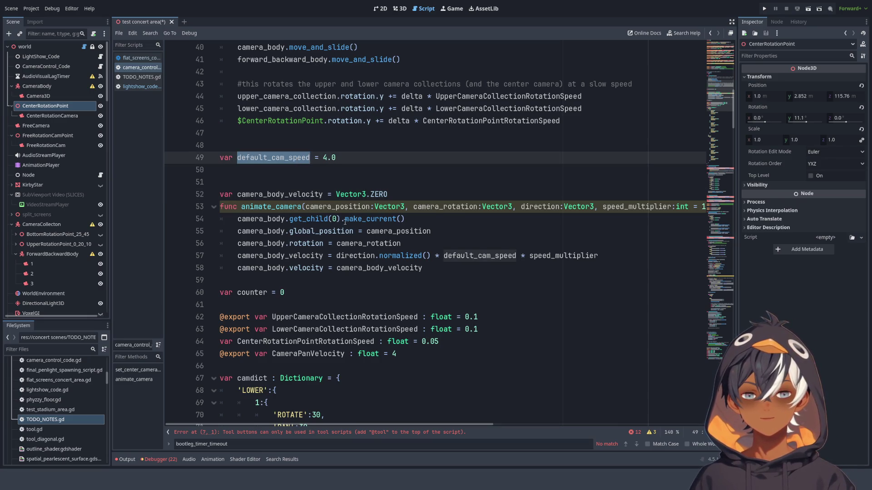
scroll(351, 224, down, 1)
double_click(290, 156)
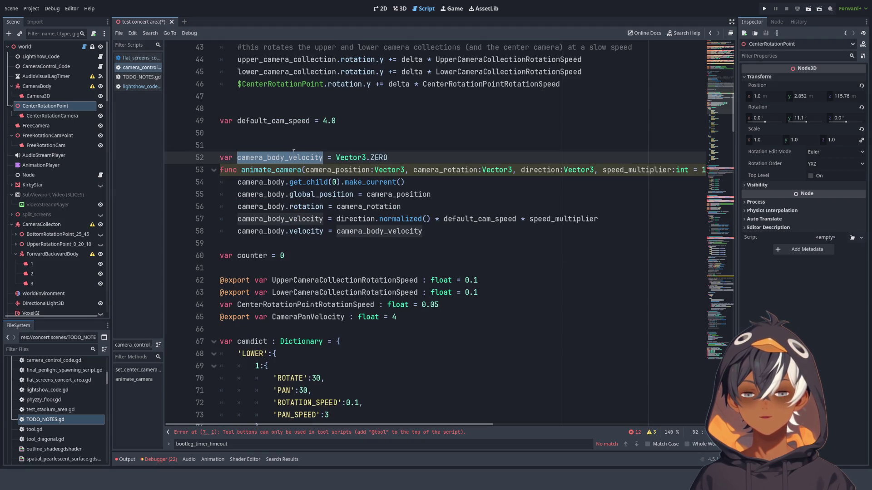
Delete the blank lines between the two variables and leave one blank line above func animate_camera
key(Up)
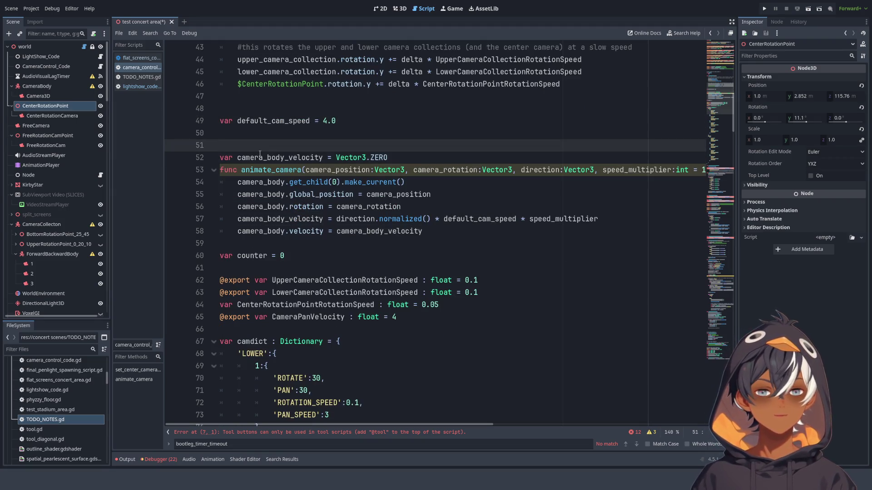
key(BackSpace)
key(BackSpace)
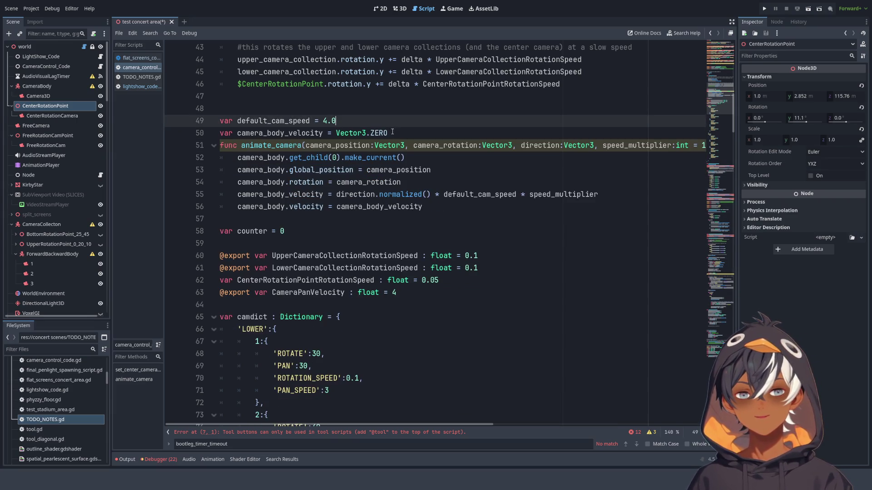
click(401, 132)
key(Return)
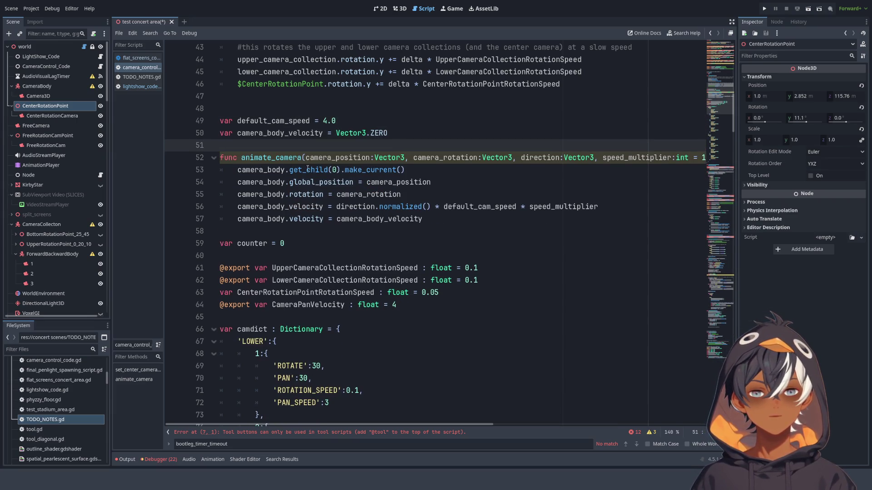
double_click(277, 158)
Show the AriesFaries_2 animation timeline with its camera function-call and audio tracks
scroll(237, 418, right, 5)
scroll(237, 418, left, 5)
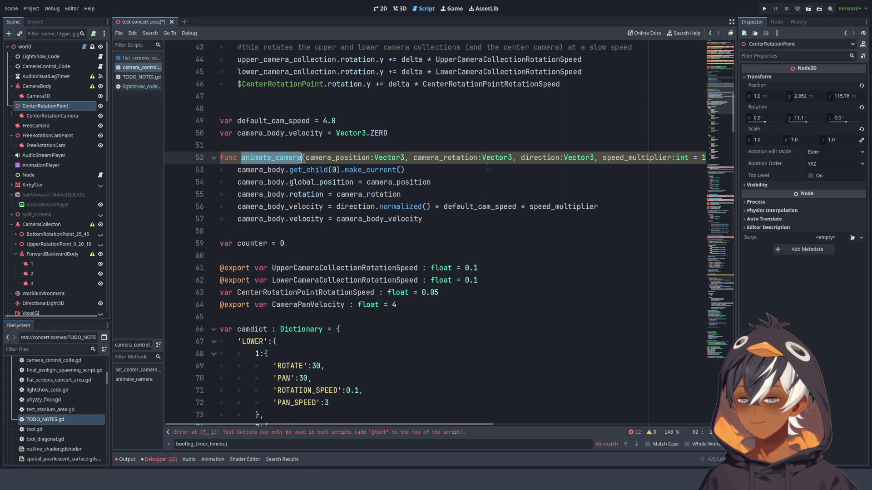
scroll(480, 142, down, 1)
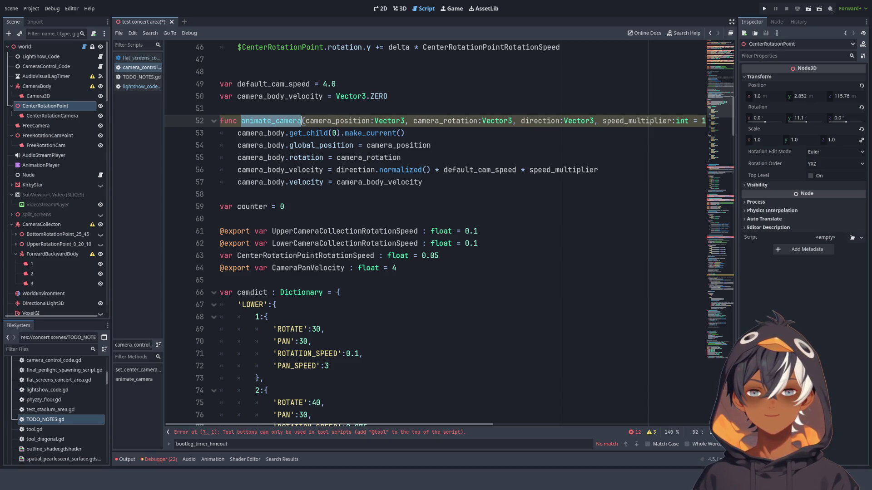
mouse_move(337, 423)
mouse_down()
mouse_move(462, 421)
mouse_move(337, 423)
mouse_up()
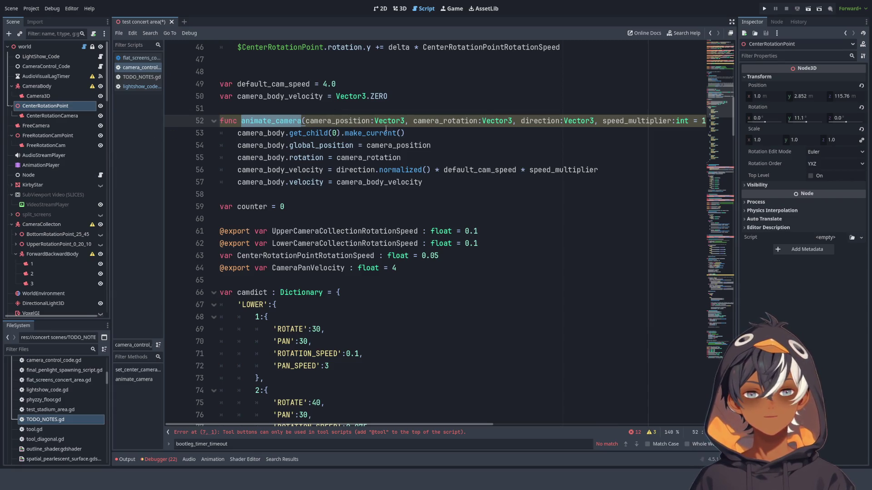
double_click(338, 121)
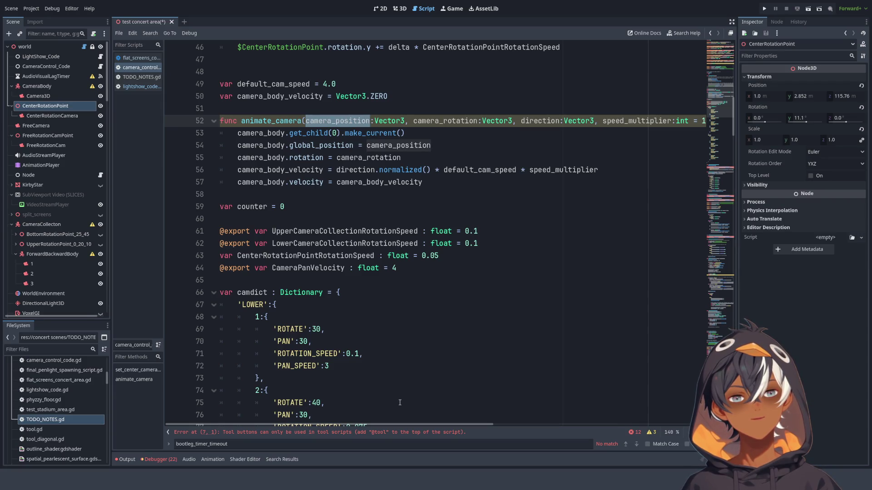
mouse_move(416, 426)
mouse_down()
mouse_move(487, 427)
mouse_move(416, 427)
mouse_up()
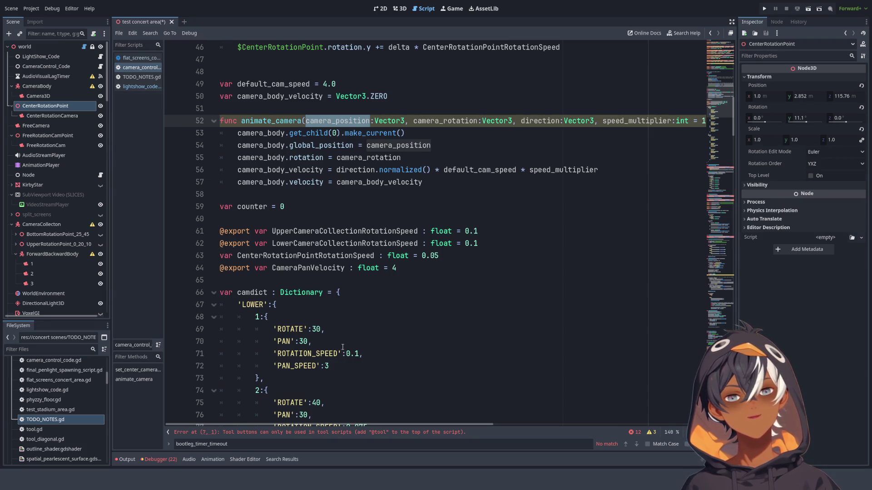
click(214, 460)
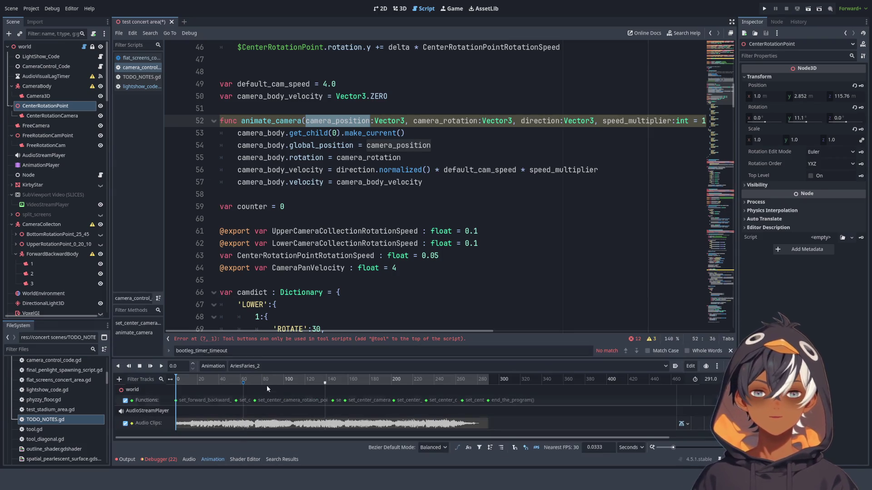
Switch the timeline to Cherry Pie and select its first set_solo_camera key at 5.7814
click(258, 367)
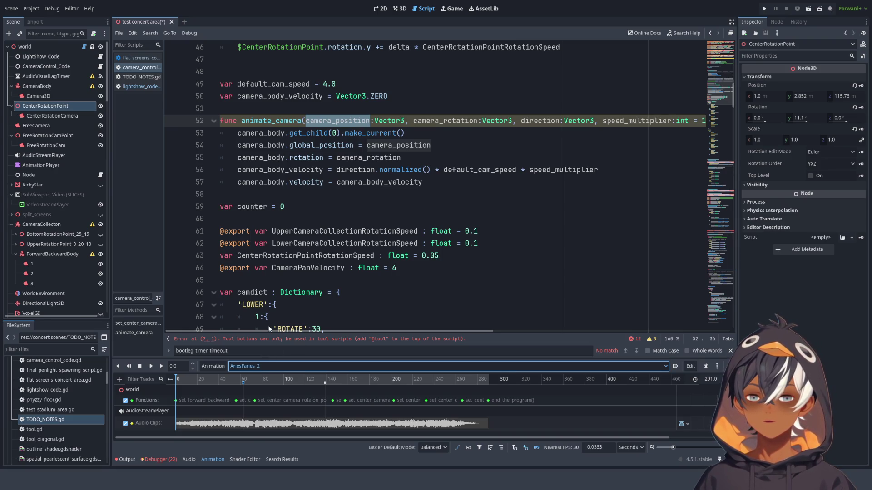
key(Down)
key(Down)
key(Down)
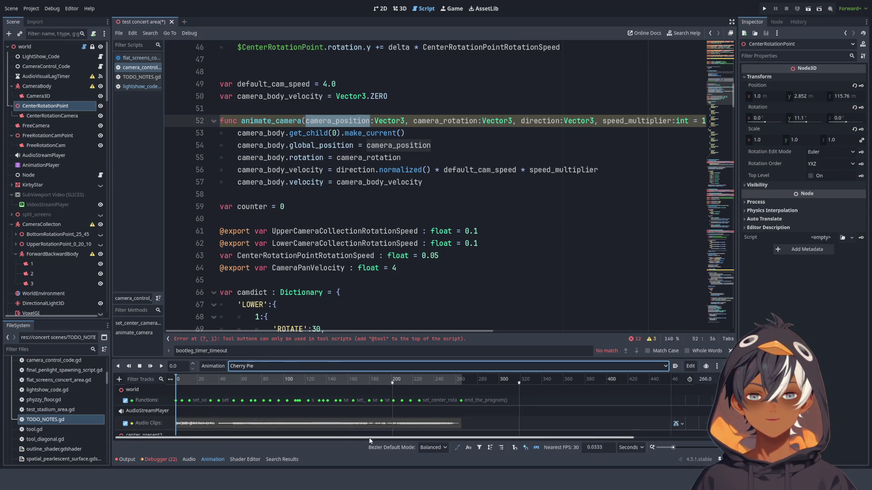
scroll(204, 398, up, 10)
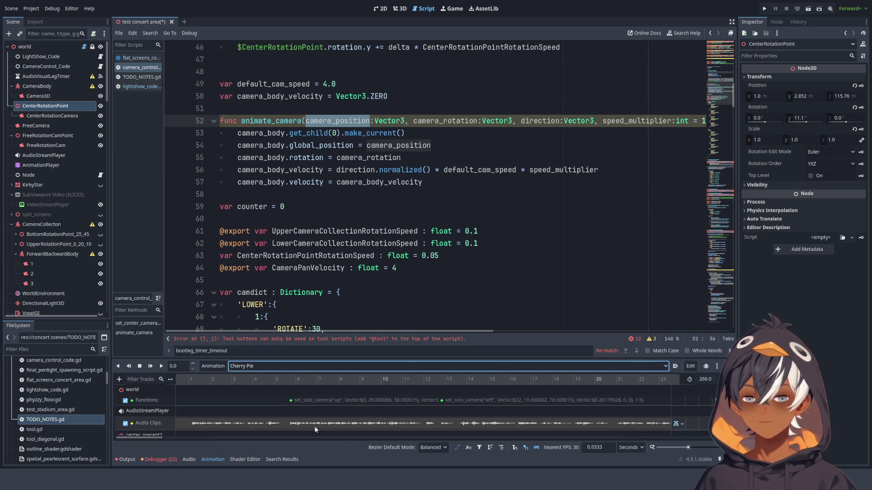
scroll(154, 439, down, 3)
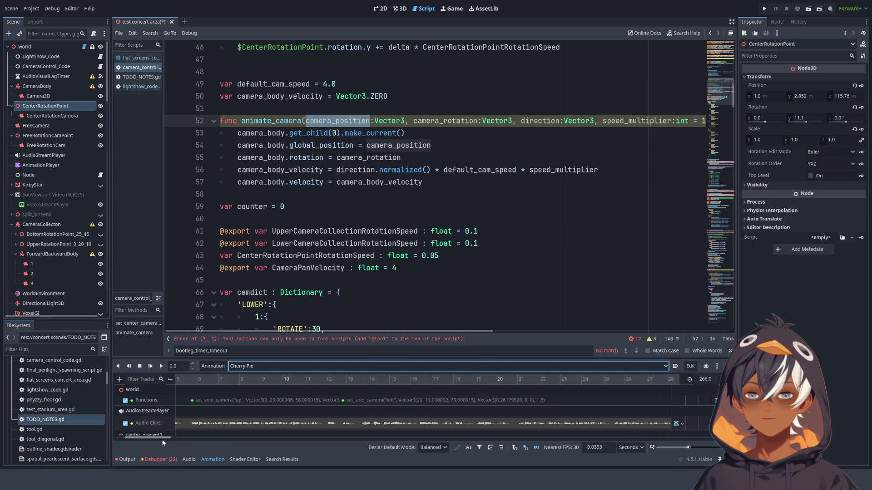
drag(204, 406, 192, 389)
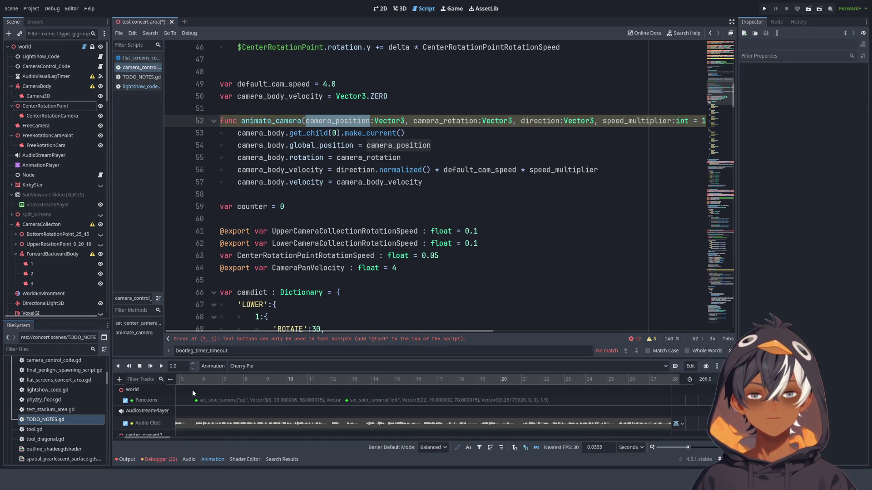
click(196, 400)
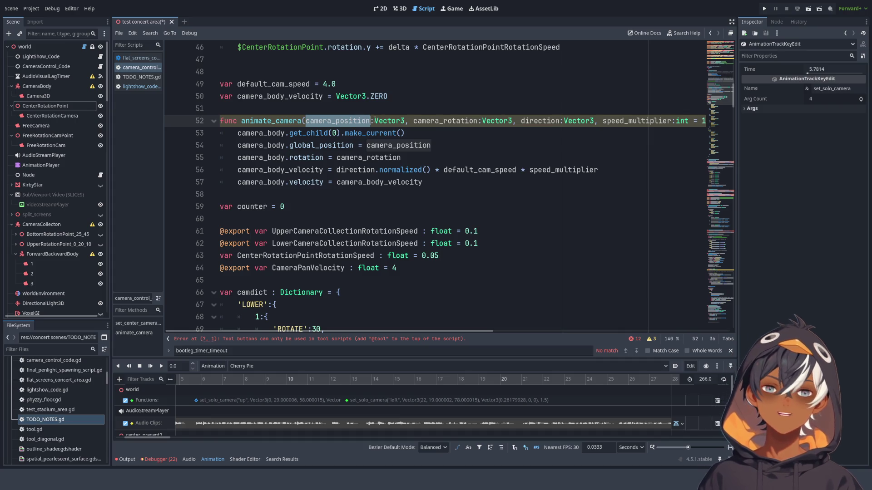
Review the animate_camera parameters camera_rotation, direction and speed_multiplier
double_click(445, 121)
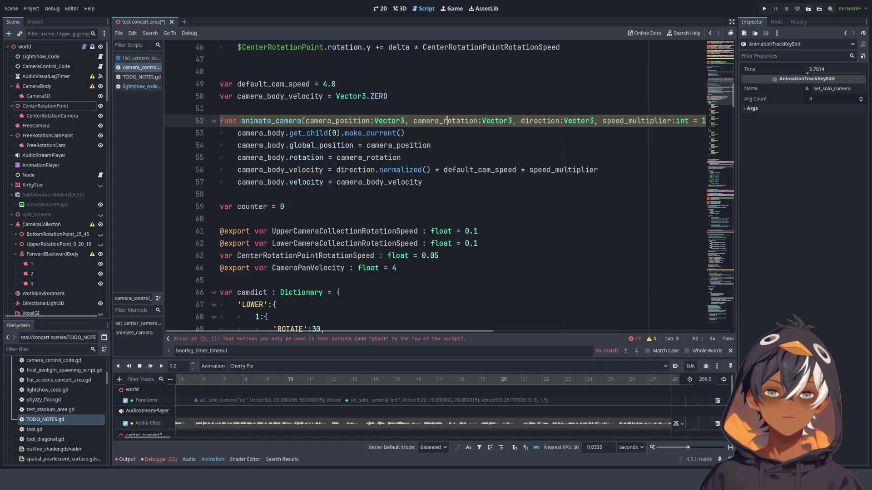
double_click(537, 121)
double_click(621, 121)
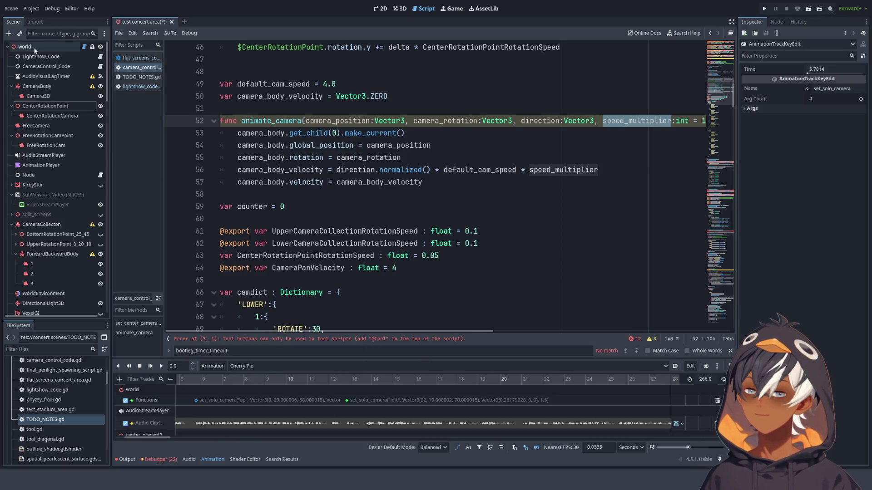
scroll(383, 171, up, 3)
scroll(383, 170, up, 12)
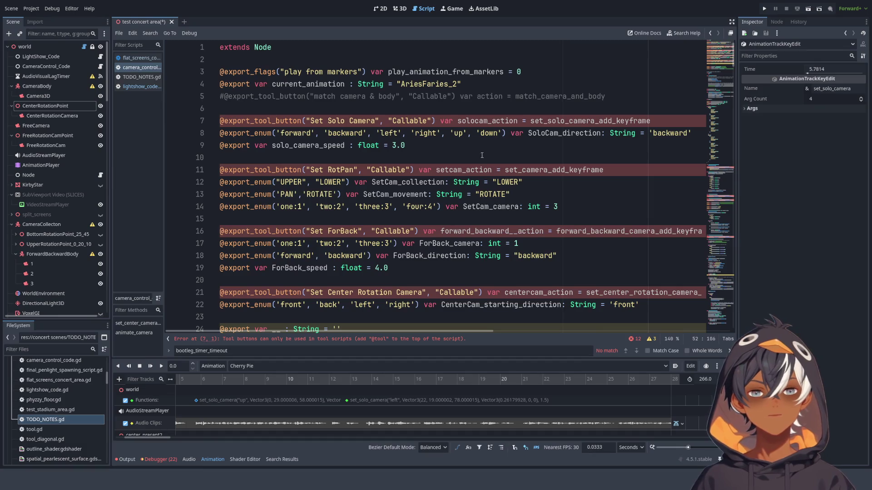
ctrl+scroll(530, 98, down, 2)
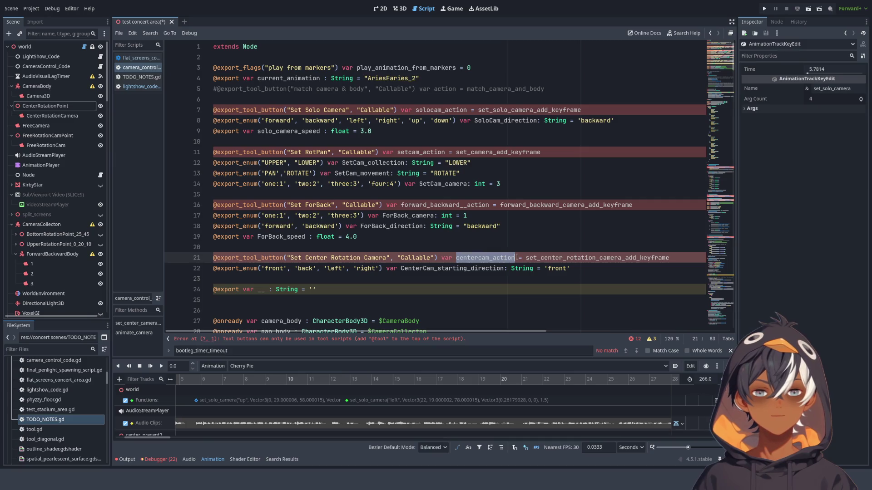
Highlight set_solo_camera_add_keyframe and search the script for it
double_click(578, 258)
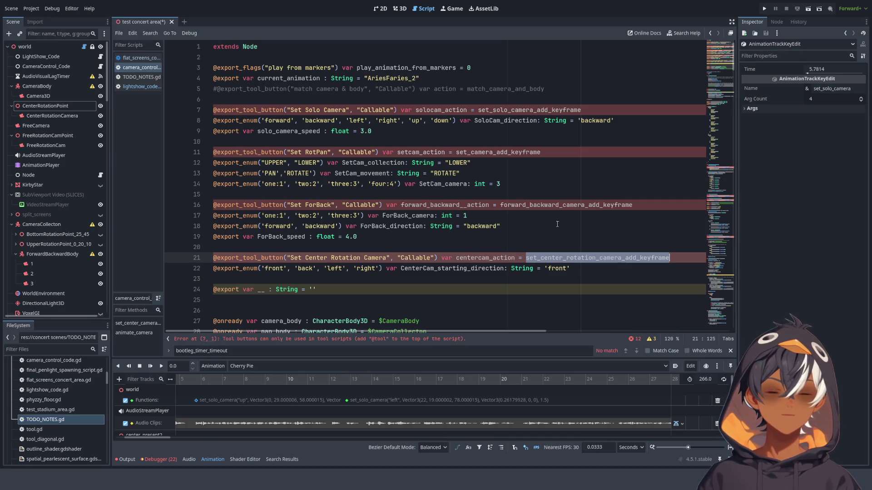
double_click(568, 205)
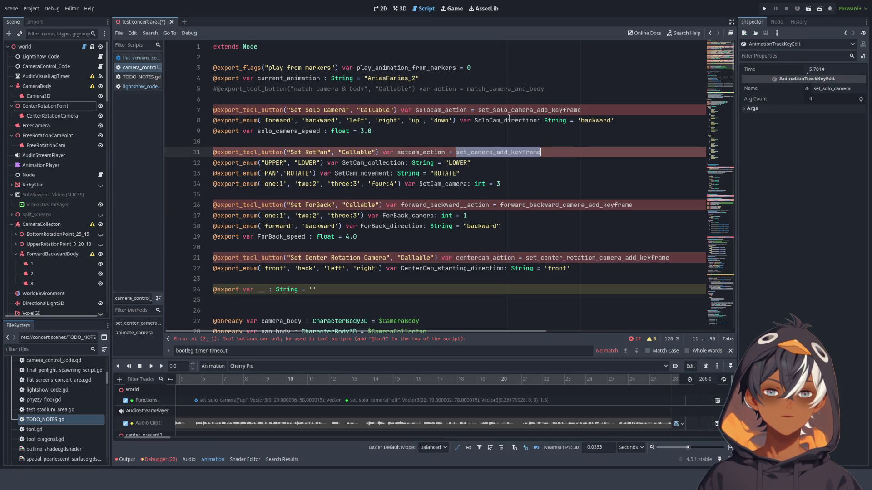
double_click(514, 108)
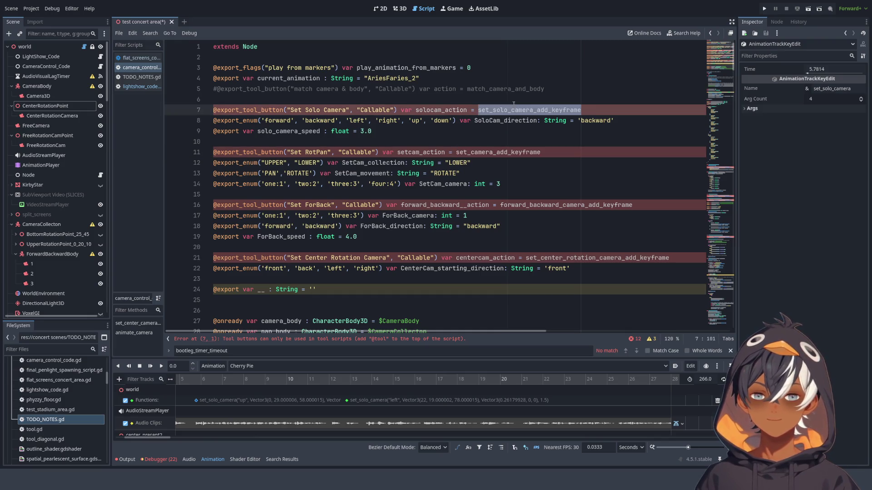
scroll(514, 104, down, 1)
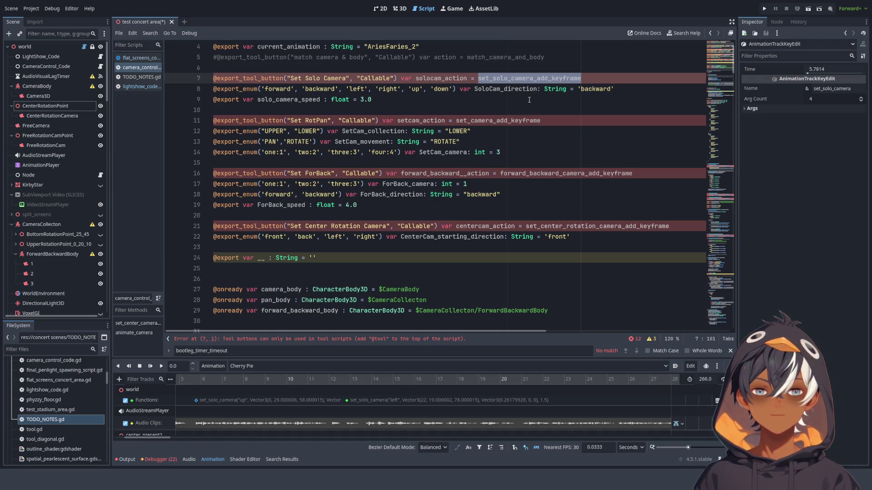
scroll(527, 109, down, 15)
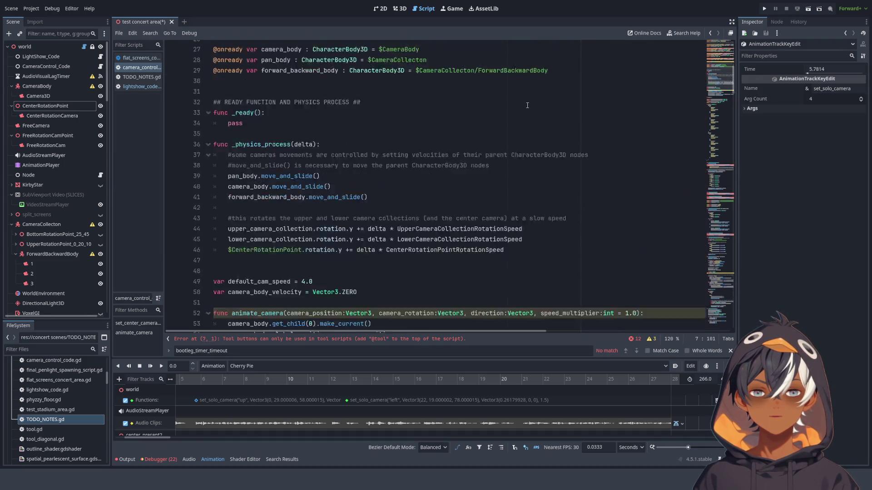
click(711, 177)
scroll(278, 219, up, 9)
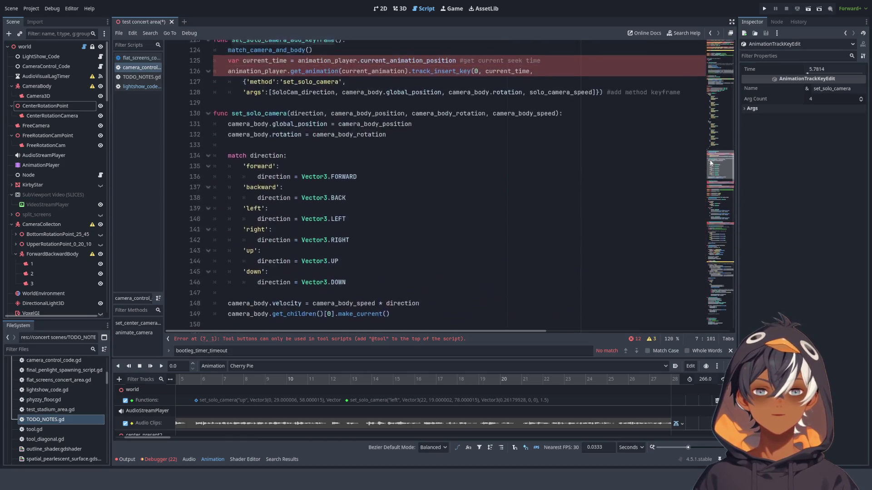
scroll(278, 219, up, 13)
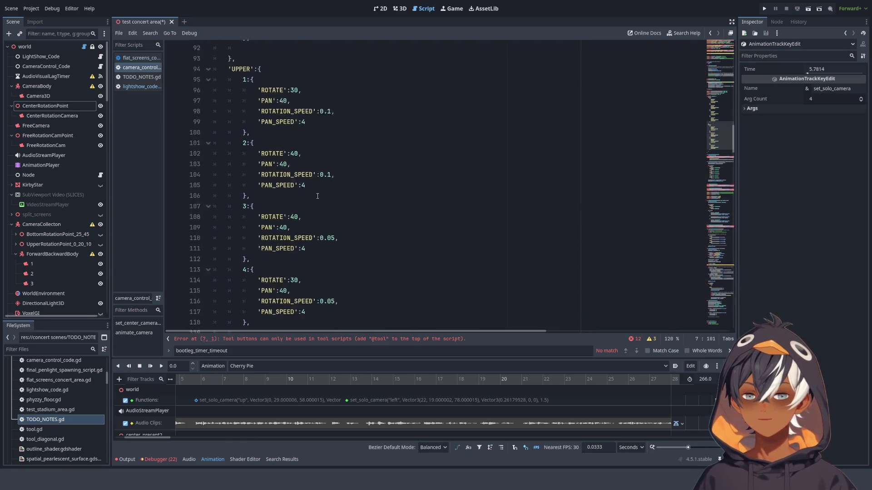
key(ctrl+f)
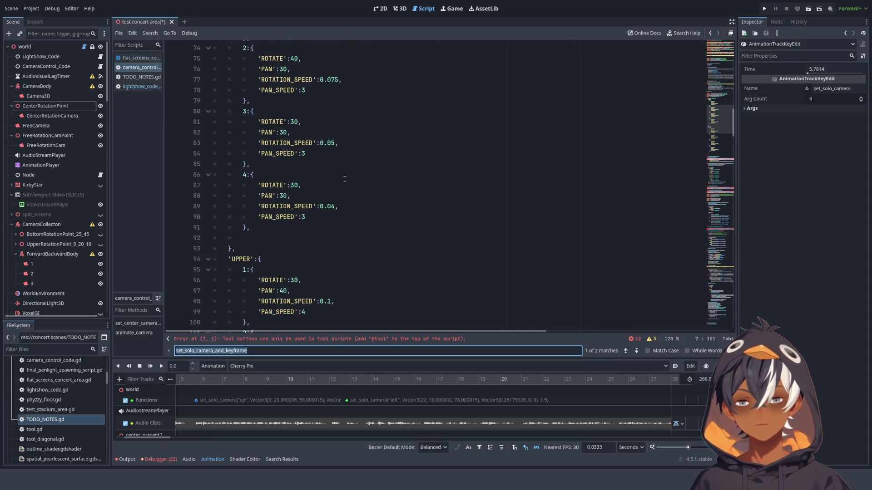
Find animate_camera with the search bar and place the caret inside that function
text(animat)
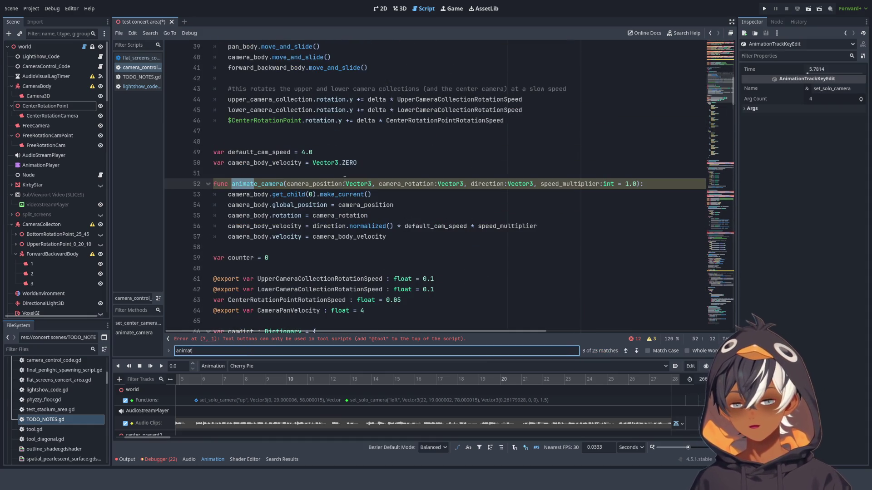
text(e_camera)
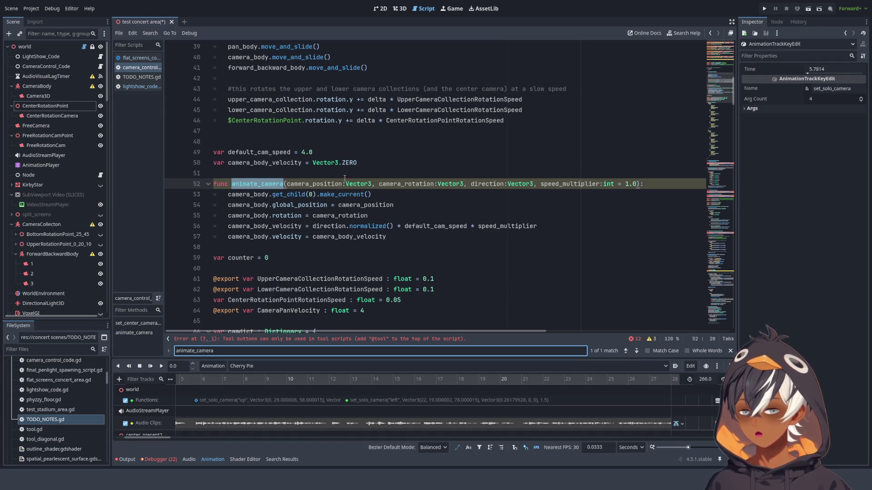
triple_click(320, 192)
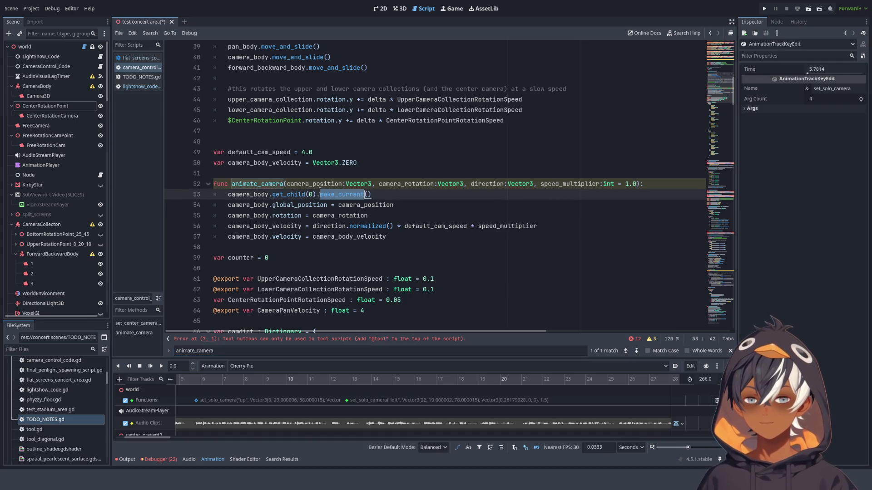
double_click(326, 225)
click(412, 226)
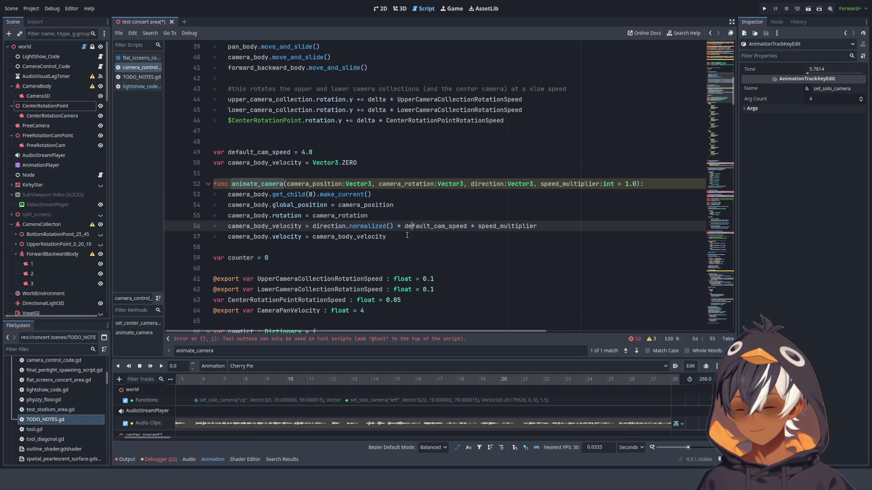
click(389, 240)
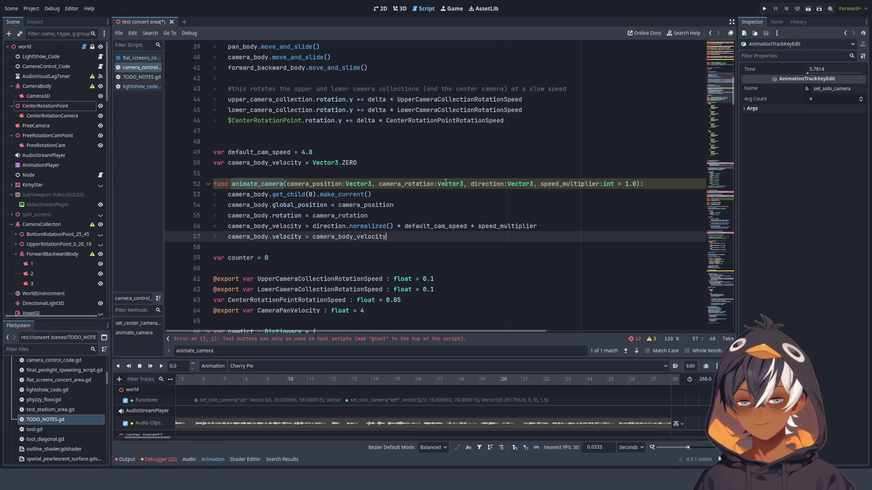
scroll(445, 179, down, 3)
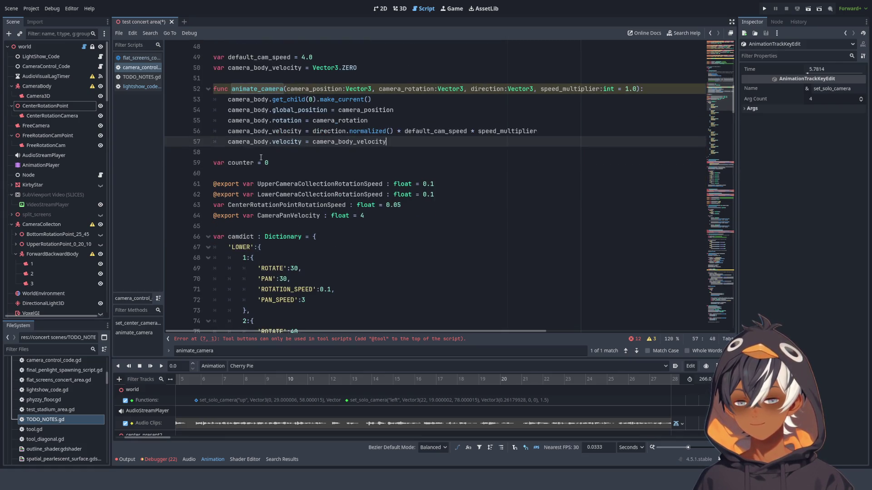
click(397, 134)
Remove the animate_camera function on lines 52–57 and move to the end of shake_camera
mouse_move(397, 145)
mouse_down()
mouse_move(214, 111)
mouse_move(176, 94)
mouse_up()
key(ctrl+c)
key(BackSpace)
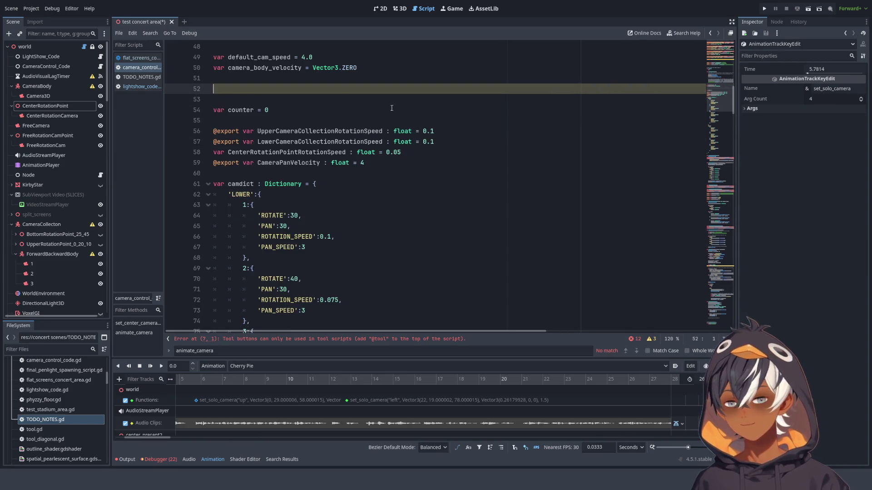
mouse_move(732, 126)
mouse_down()
mouse_move(708, 205)
mouse_move(567, 281)
mouse_up()
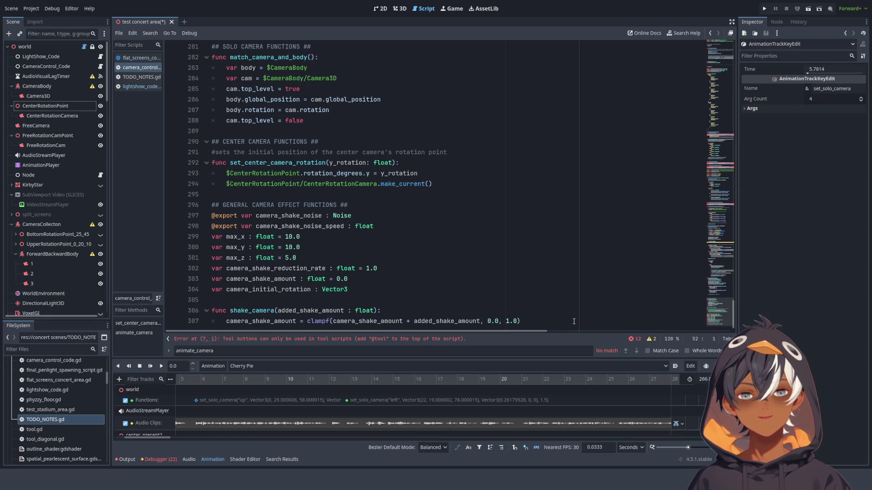
click(573, 321)
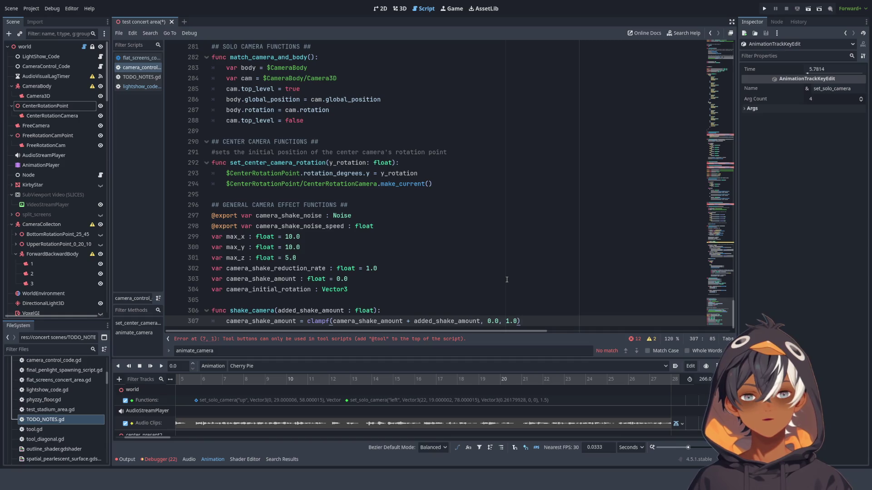
scroll(507, 280, down, 1)
Add a comment heading after shake_camera for unused functions kept in case they're needed
key(Return)
key(Return)
key(Return)
key(Return)
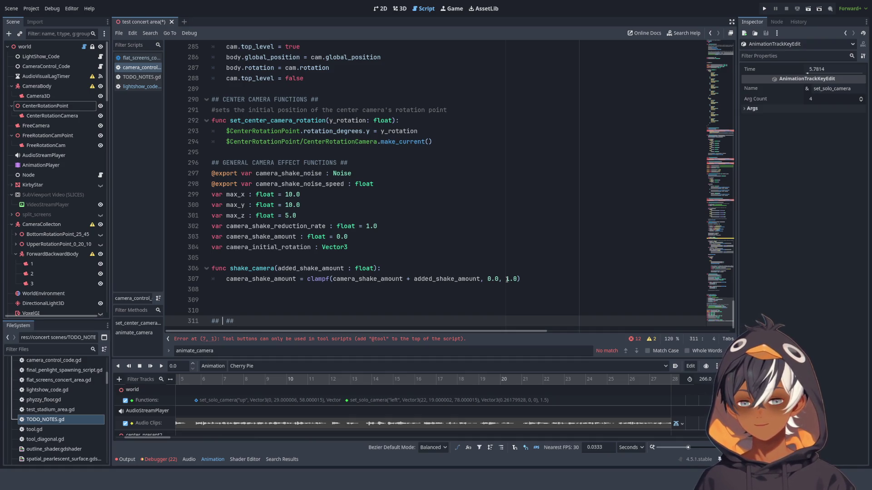
text(FUNCTIONS THAT )
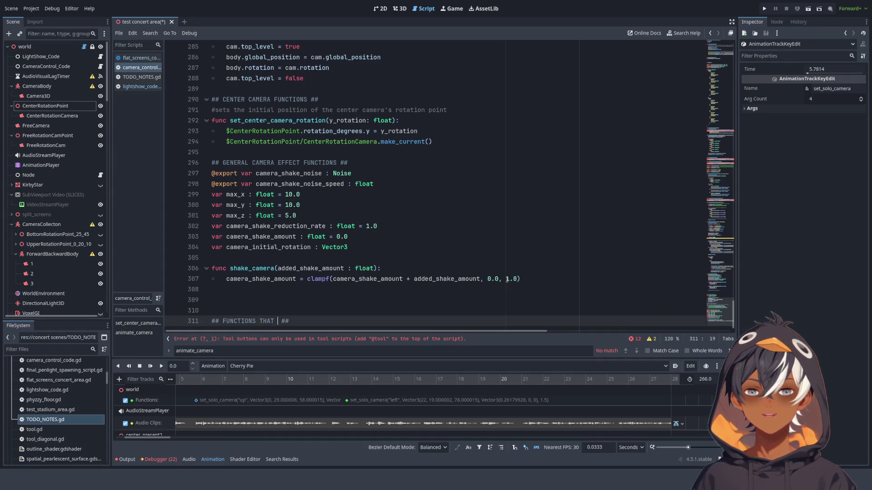
text(I HAVE BUT )
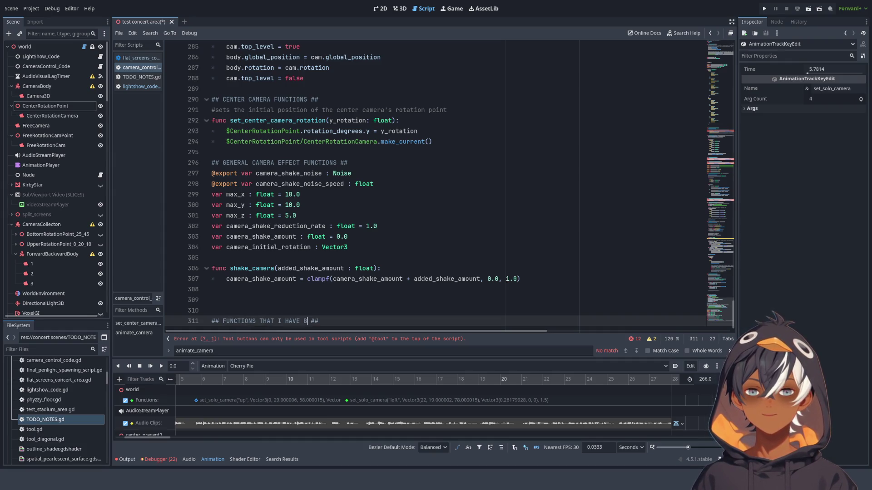
text(I DON'T KNOW )
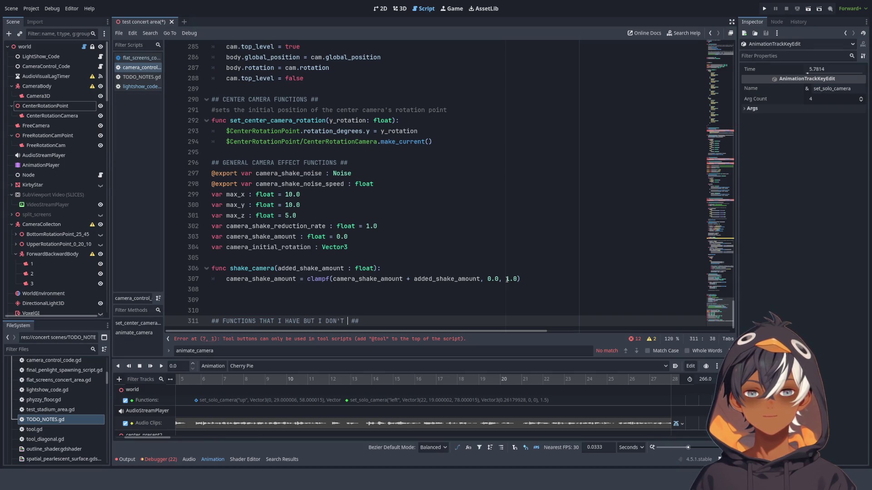
text(WHY )
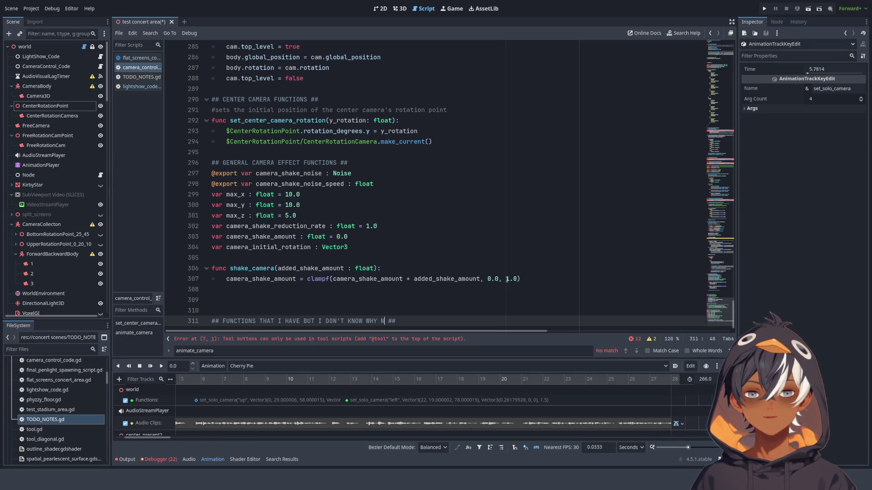
text(BUT I DON)
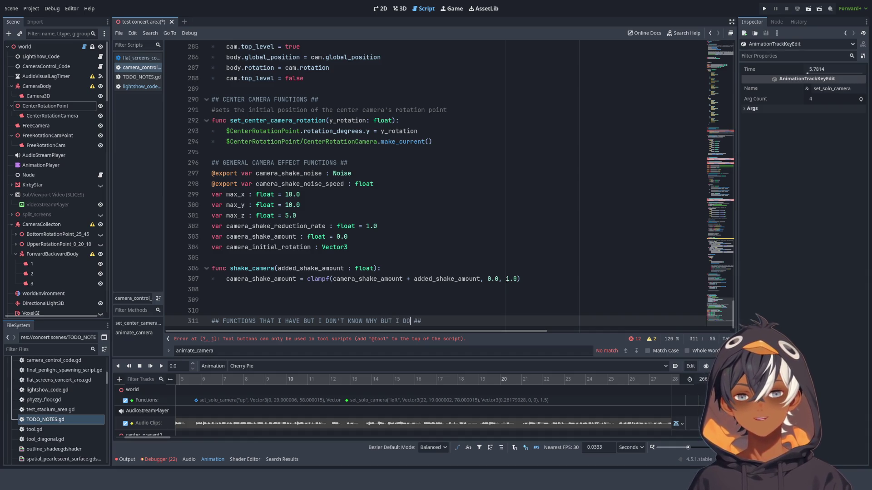
text('W)
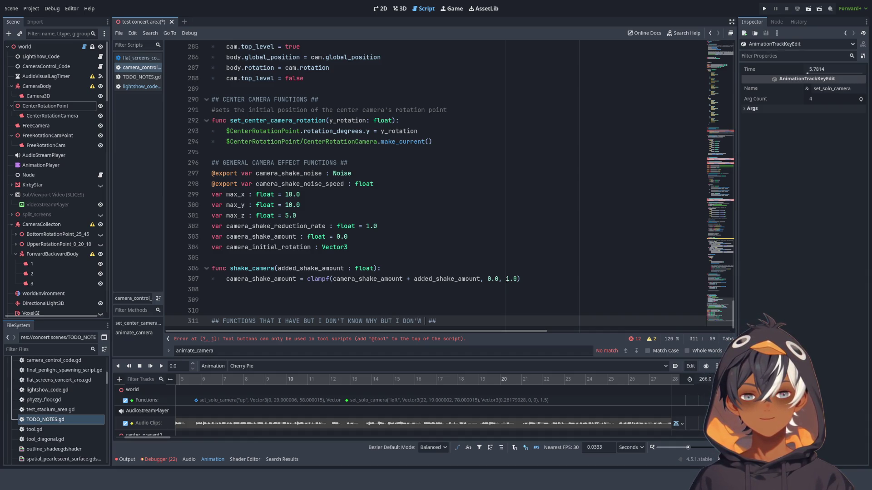
key(BackSpace)
text(T WANT TO DE)
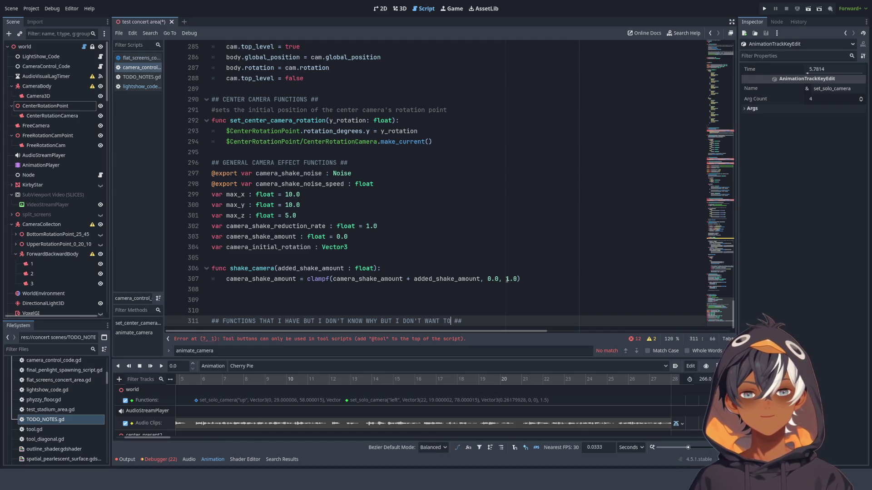
text(LETE THEN)
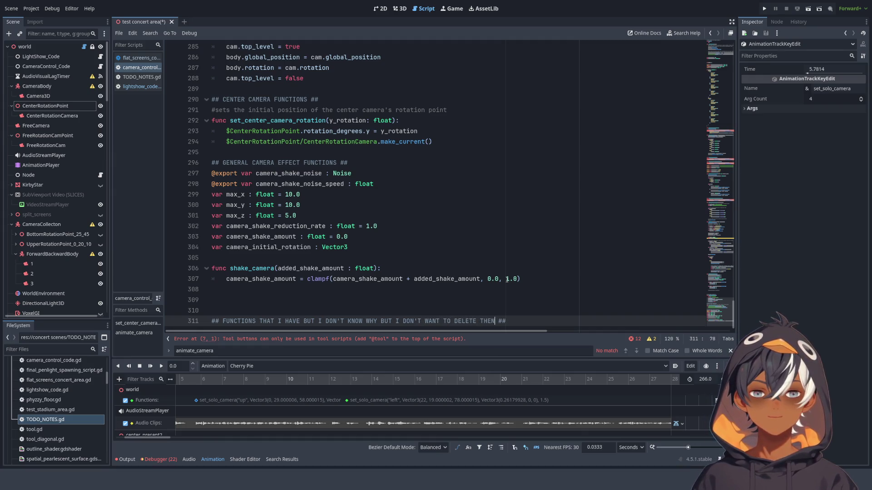
text( IN CAS)
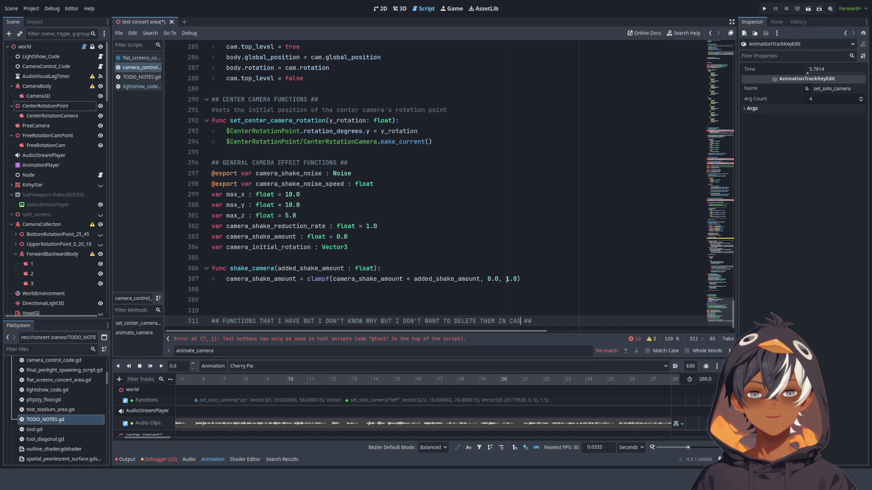
text(NEED THEM BU)
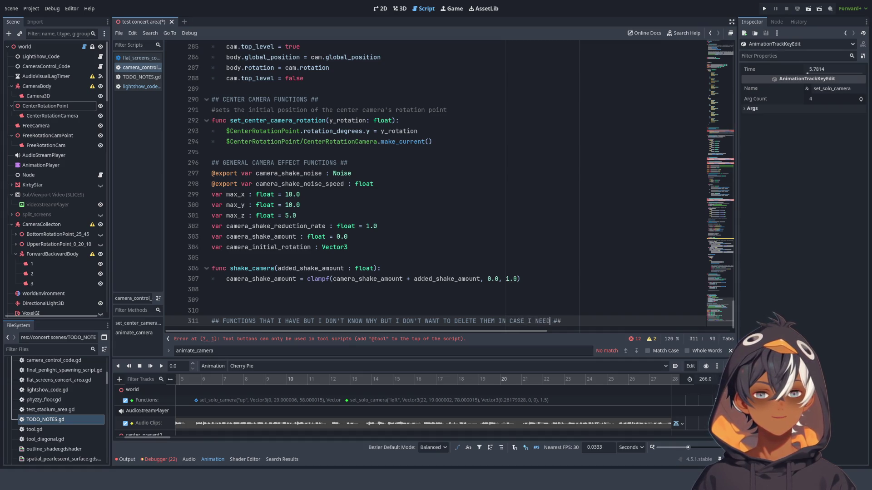
text(T  )
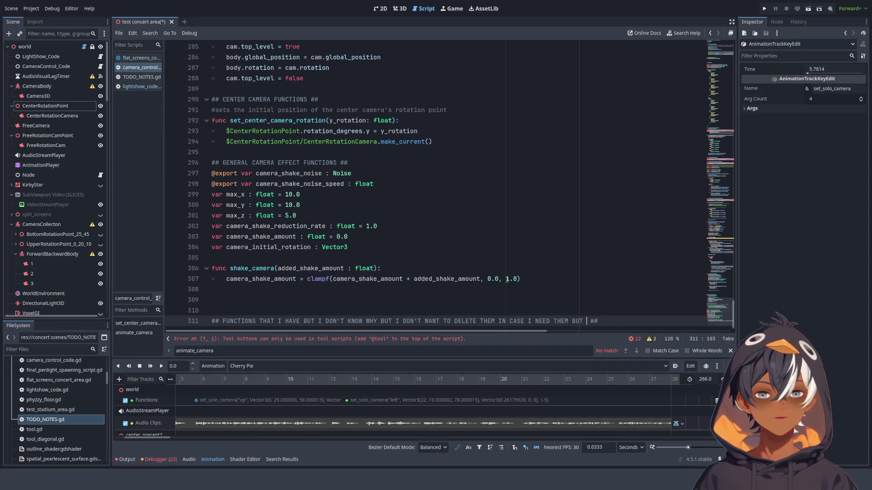
text(THEYR)
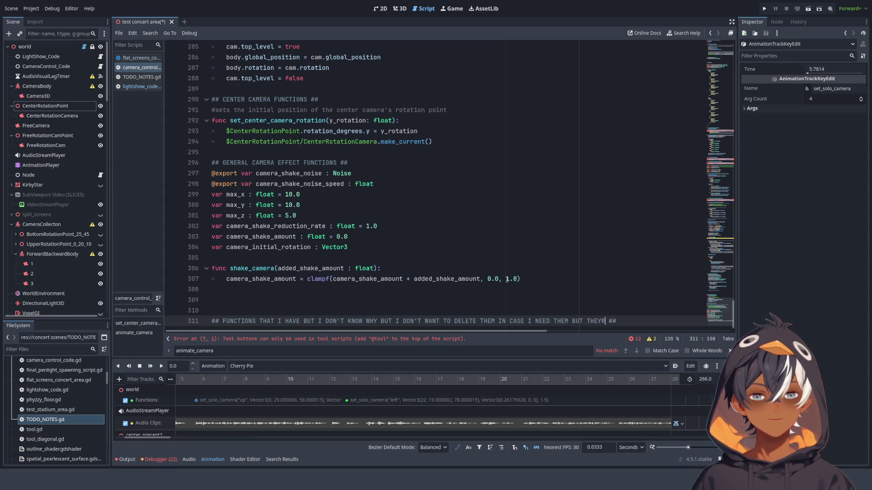
text('RE CLUTTE)
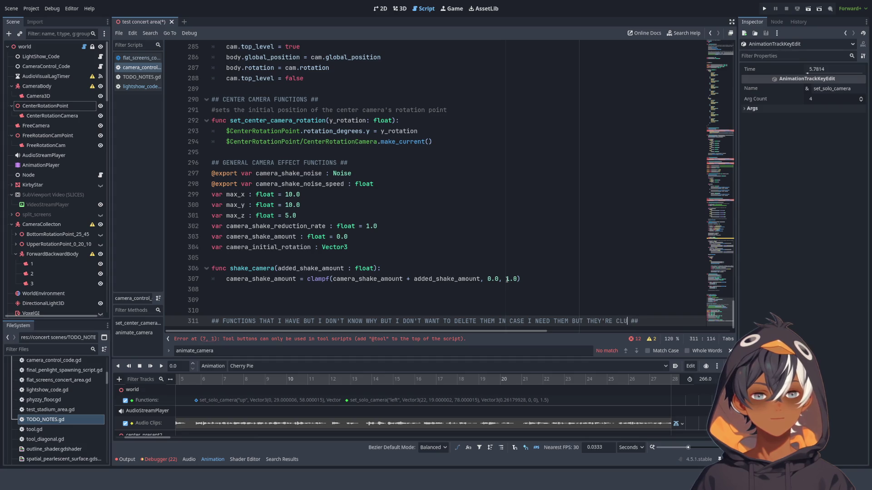
text(RING M)
text(SPACE,SO I';L)
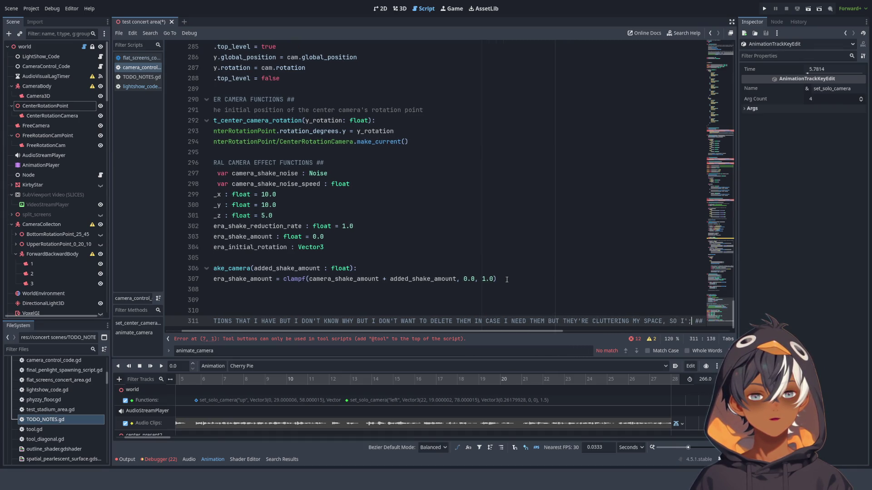
text(LL KEEP T)
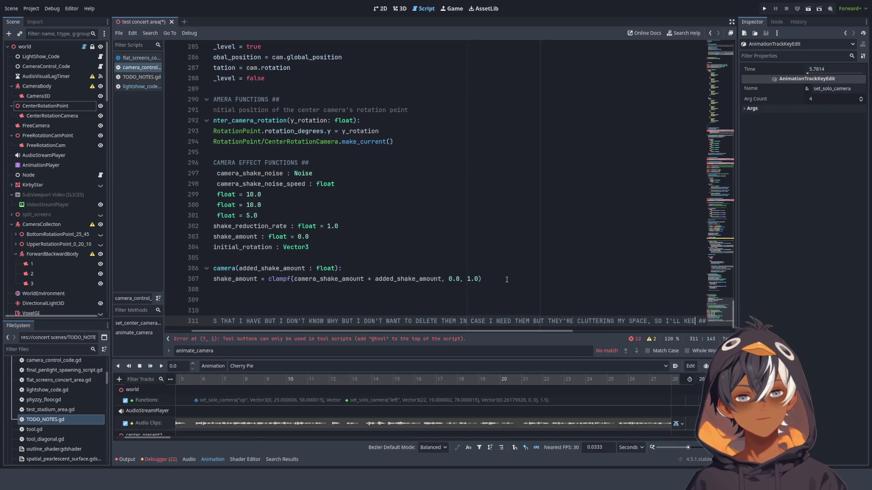
text(HEM BUT COMMENT THEM OUT)
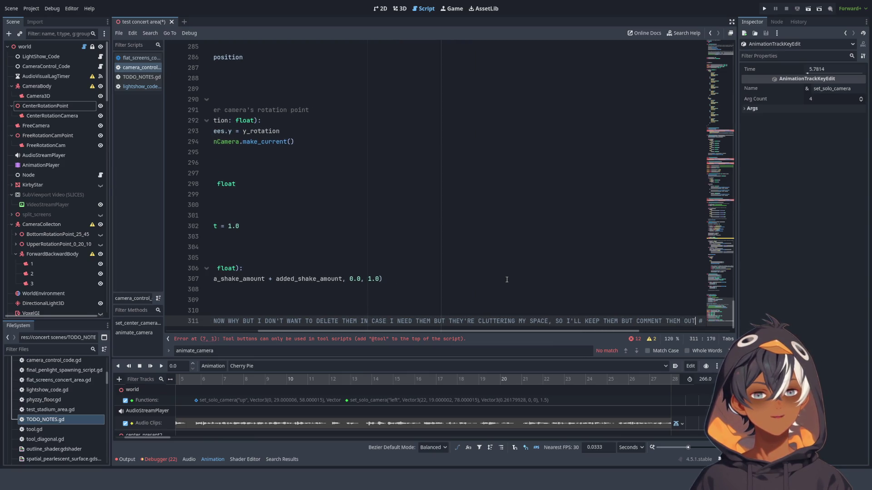
text( ##)
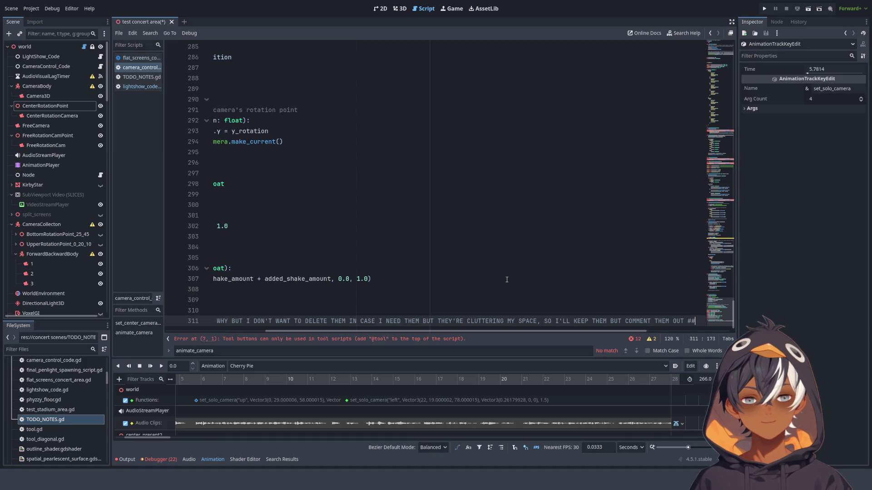
Paste animate_camera beneath that heading and comment it out with Ctrl+K
key(Return)
key(ctrl+v)
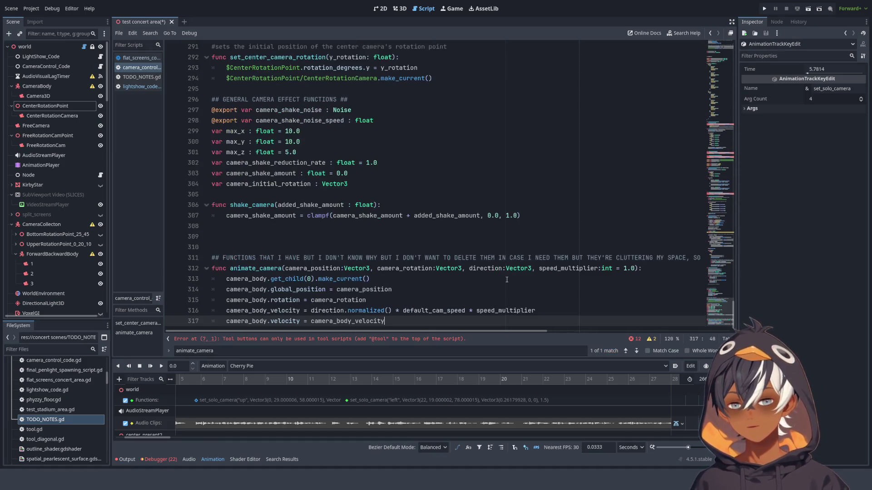
drag(386, 322, 204, 269)
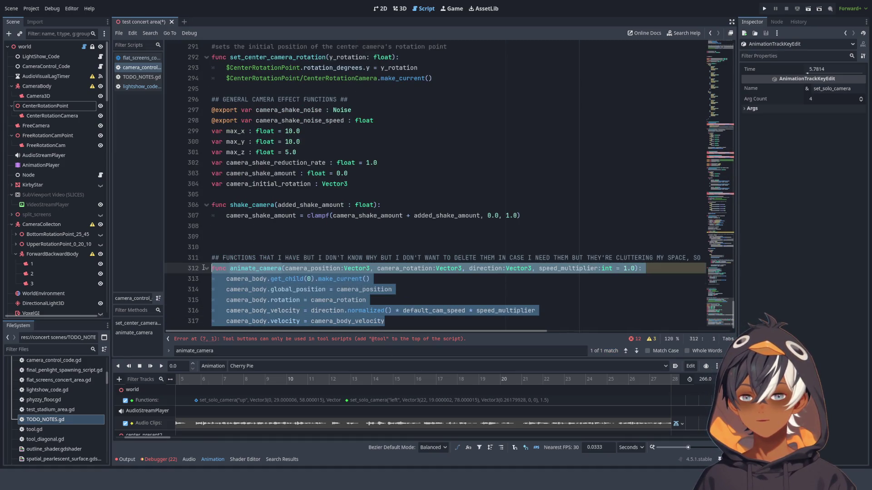
key(ctrl+k)
Delete the extra blank line left after shake_camera
click(486, 227)
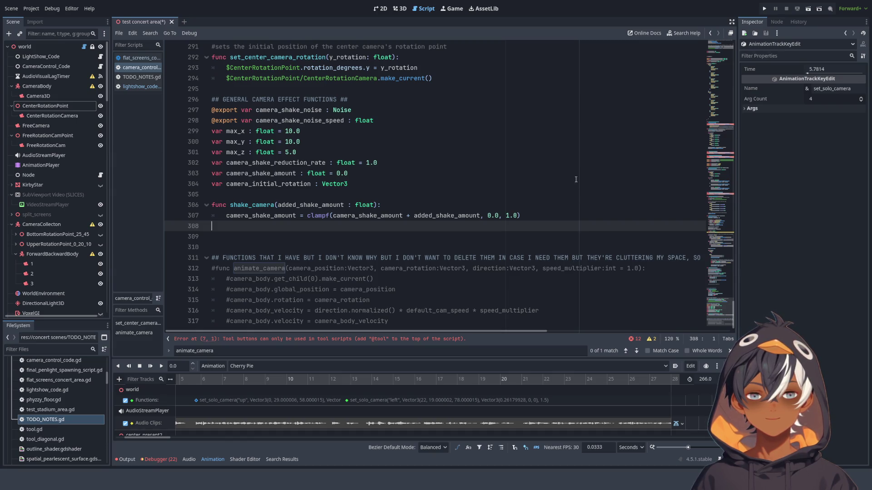
scroll(576, 179, up, 19)
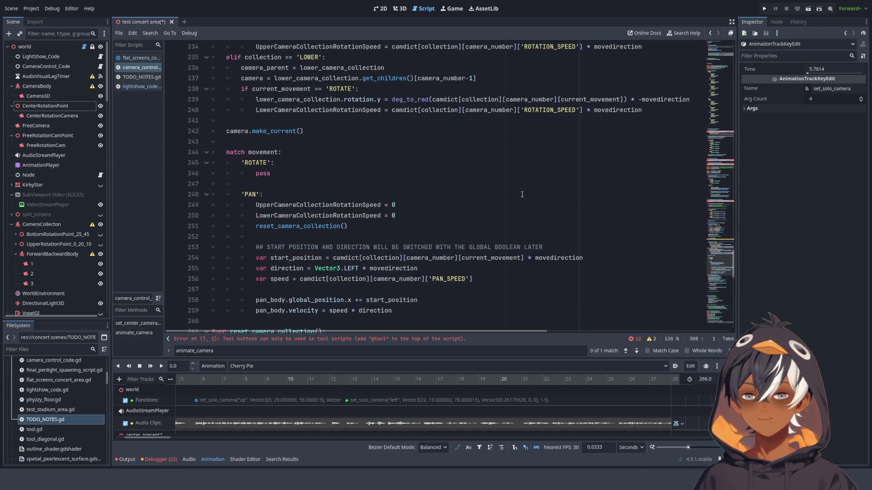
scroll(523, 195, up, 7)
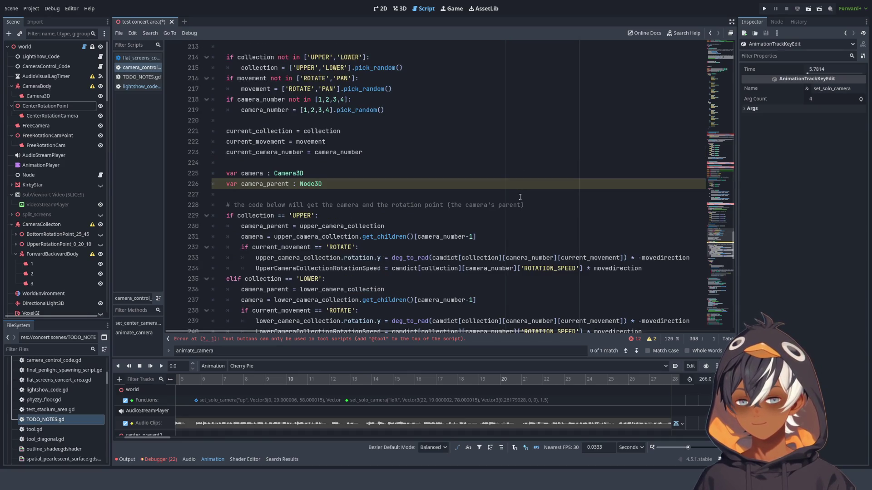
scroll(513, 197, up, 1)
key(End)
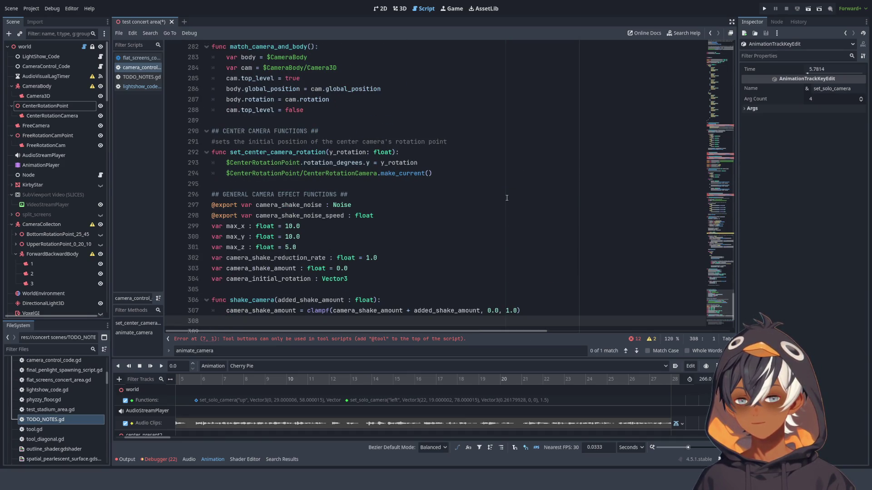
scroll(507, 198, down, 3)
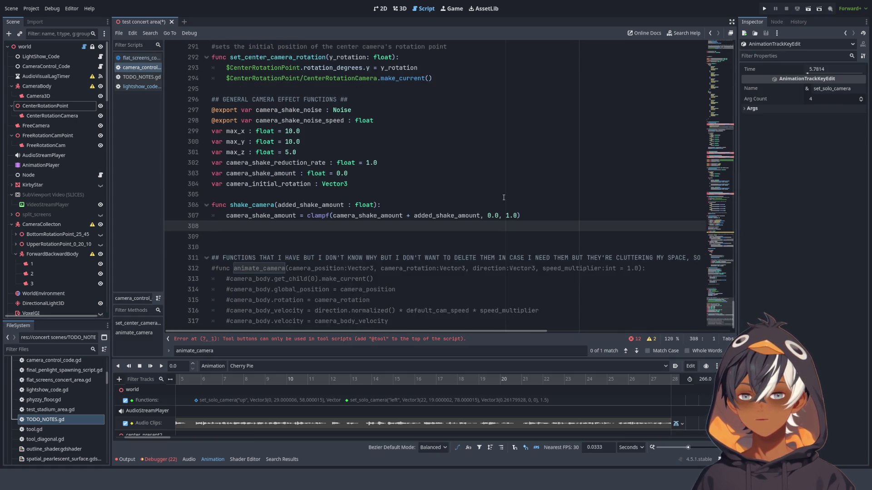
key(BackSpace)
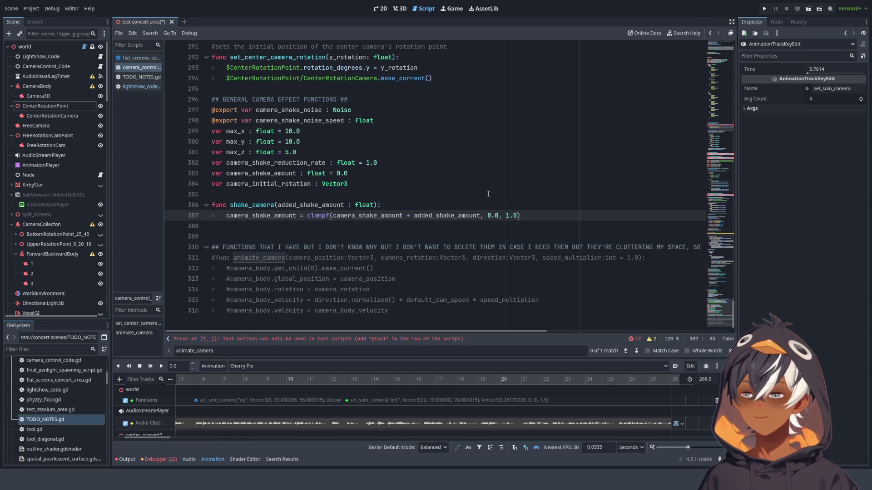
drag(715, 313, 700, 28)
scroll(248, 158, down, 7)
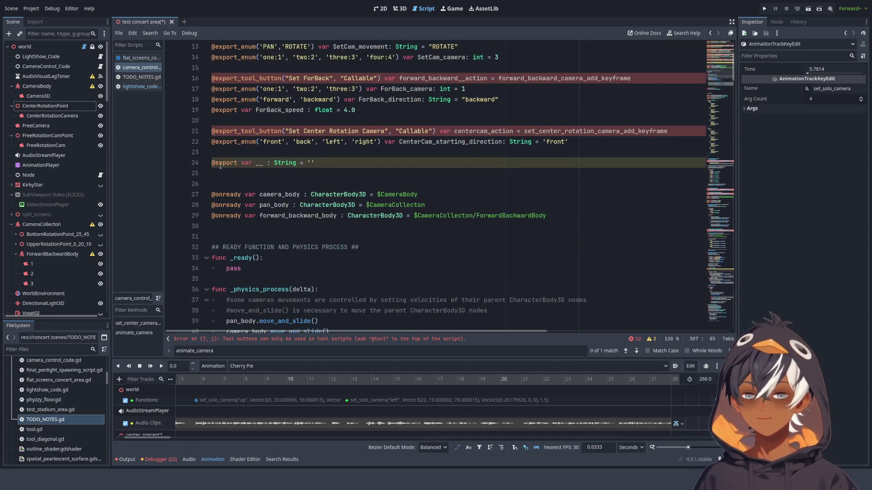
click(323, 86)
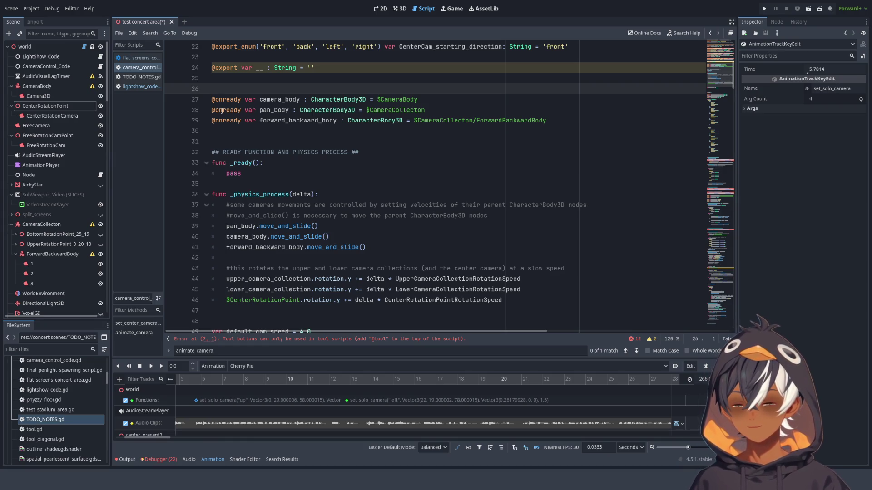
text(#)
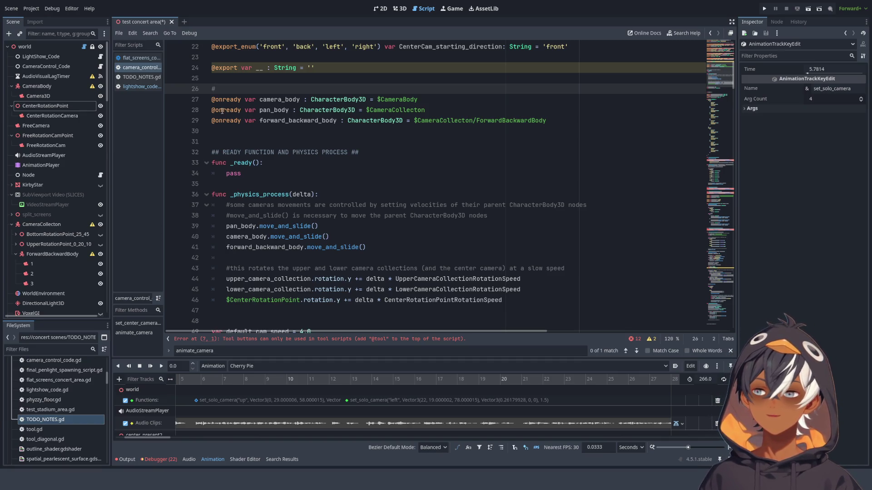
Select the ready and physics process section, lines 32–46
scroll(499, 181, down, 9)
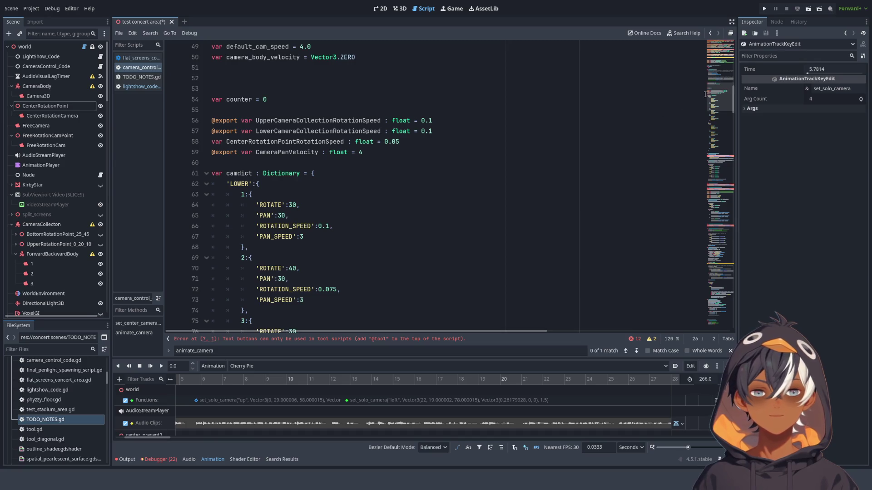
click(717, 313)
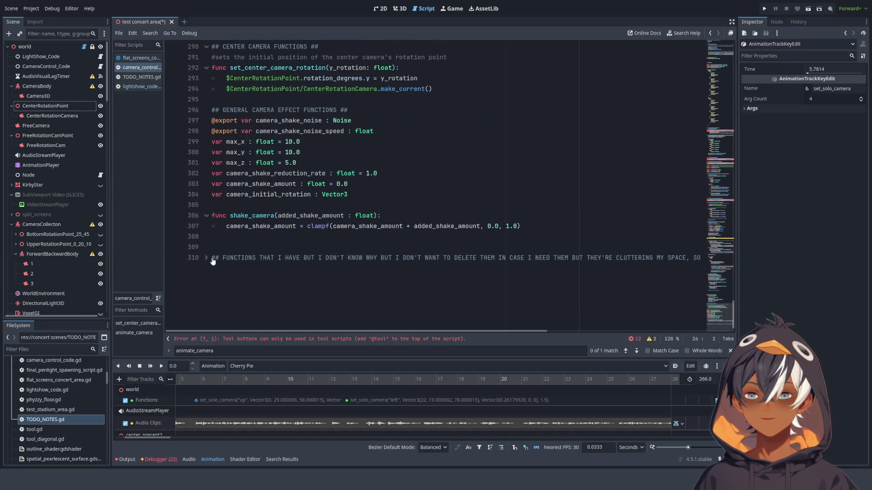
click(713, 298)
click(719, 46)
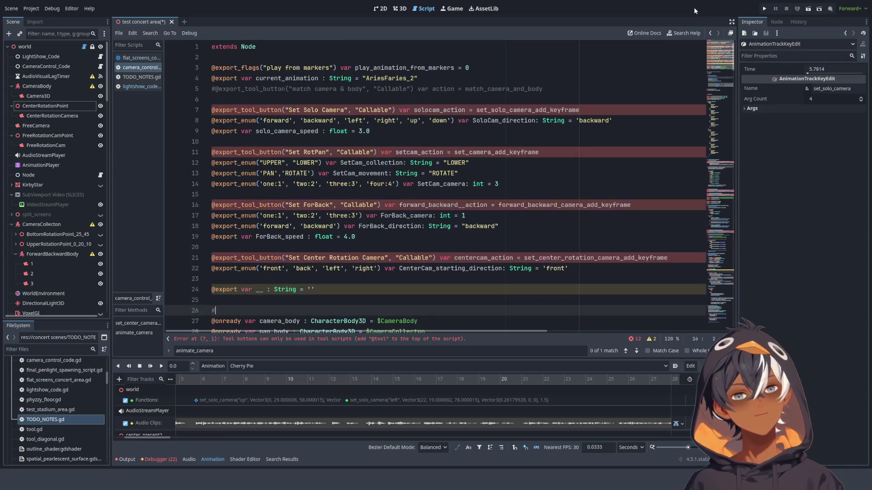
scroll(267, 148, down, 5)
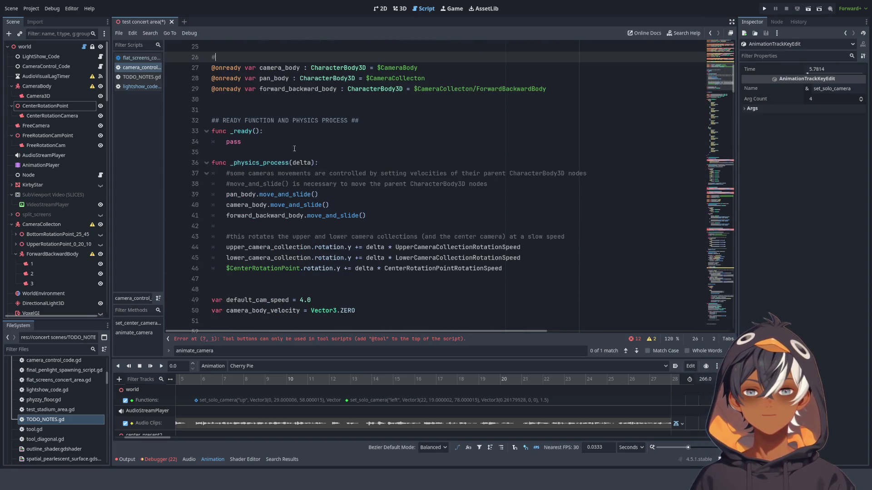
scroll(266, 149, down, 3)
scroll(236, 211, up, 2)
scroll(235, 211, down, 3)
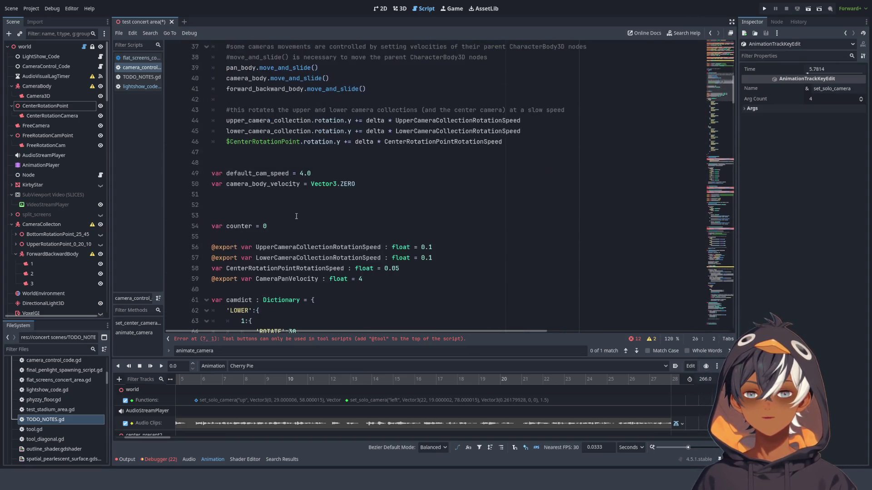
scroll(236, 212, up, 2)
scroll(371, 224, up, 2)
mouse_move(503, 269)
mouse_down()
mouse_move(212, 236)
mouse_move(211, 120)
mouse_up()
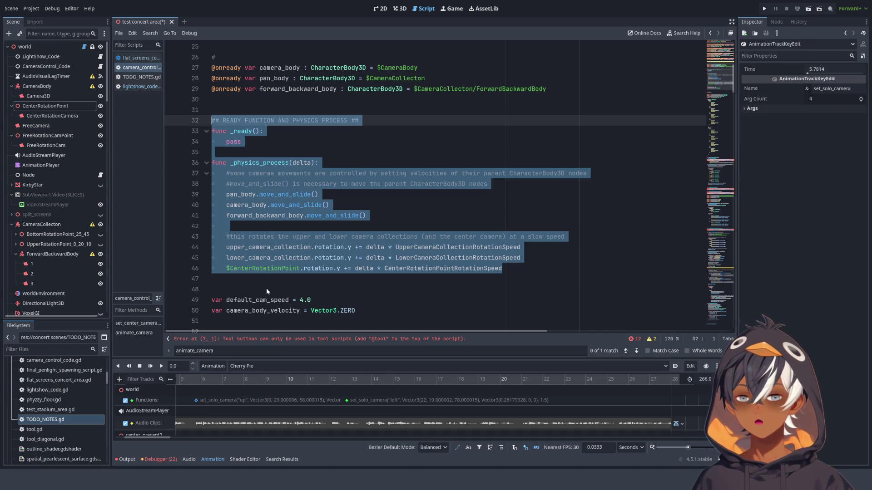
Wrap lines 32–46 in a code region, inspect its contents, then undo the wrapping
key(alt+r)
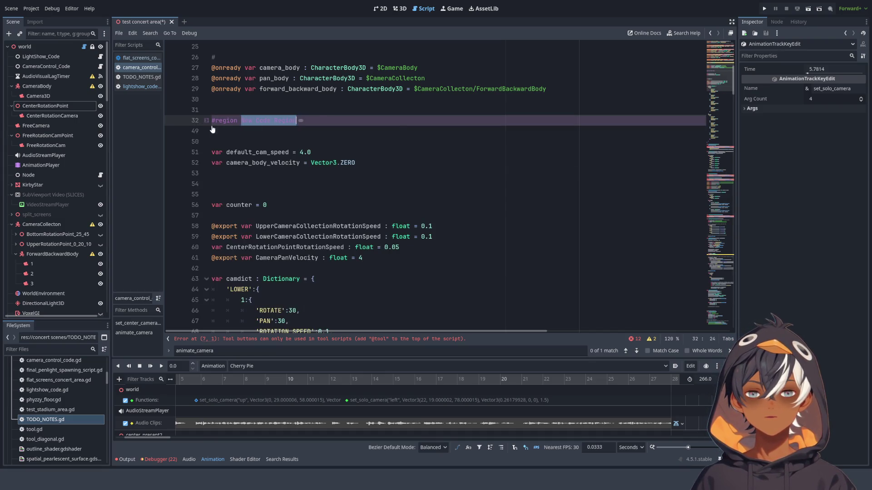
key(Up)
key(Up)
click(241, 121)
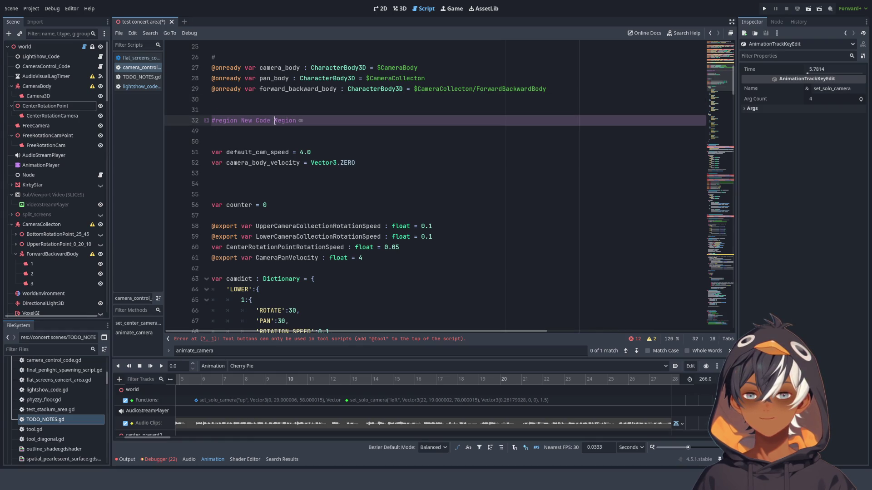
drag(241, 121, 303, 120)
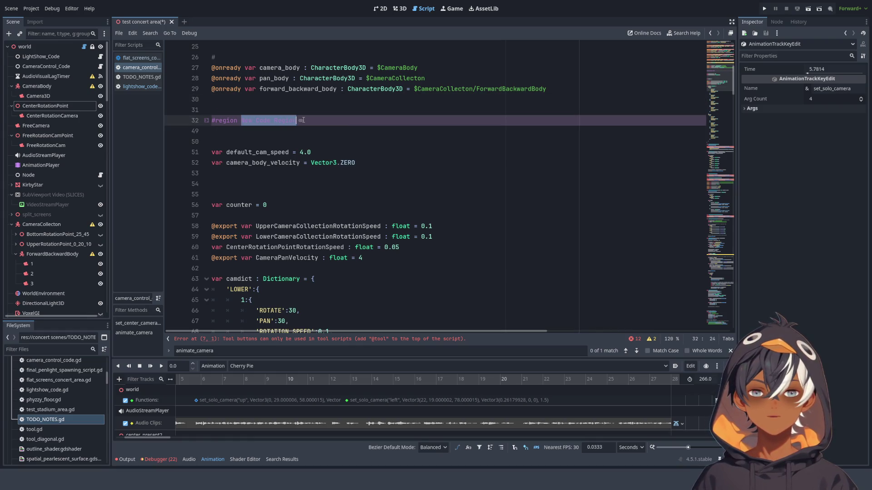
click(207, 122)
click(257, 154)
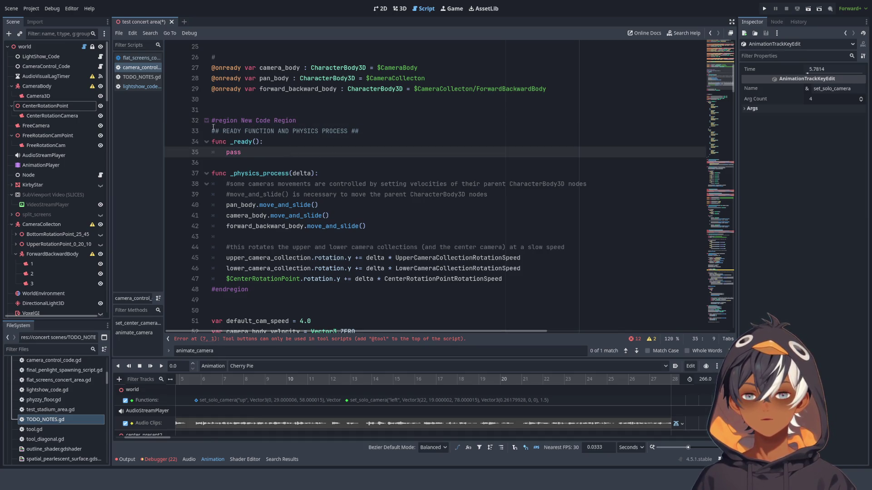
key(ctrl+z)
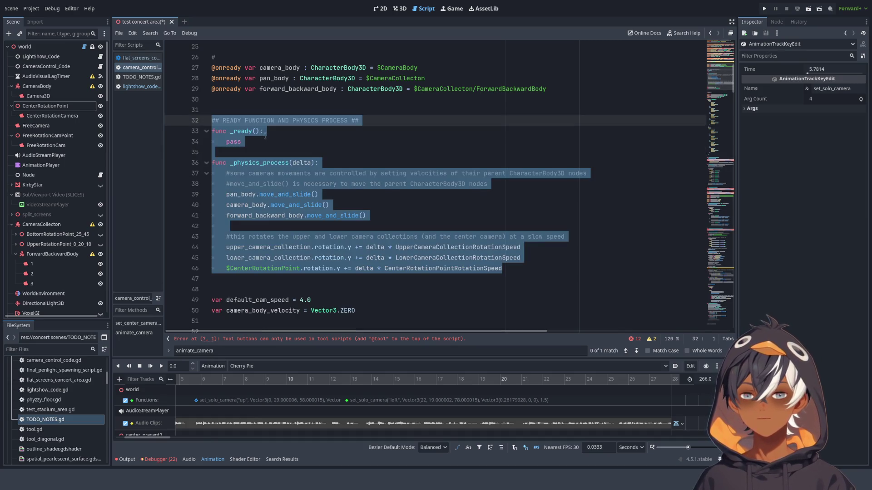
Wrap only the _ready and _physics_process functions, lines 33–46, in a folded New Code Region
click(265, 136)
mouse_move(536, 274)
mouse_down()
mouse_move(290, 269)
mouse_move(219, 140)
mouse_up()
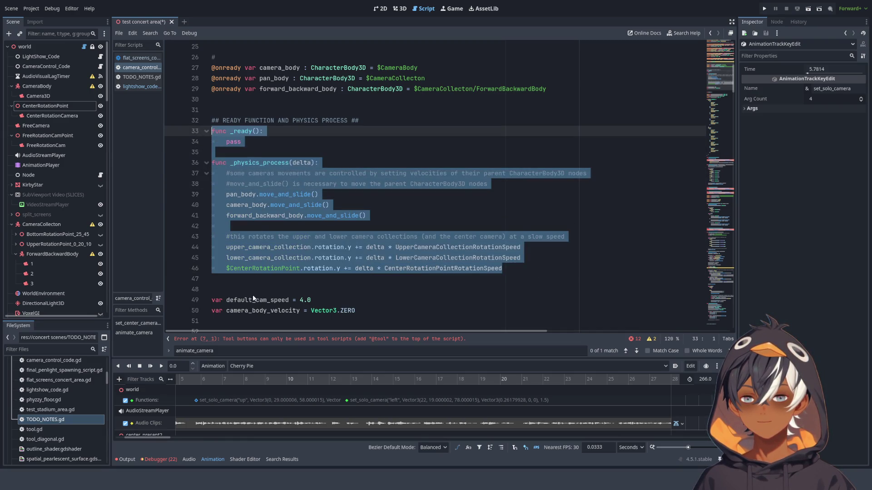
key(alt+r)
click(298, 89)
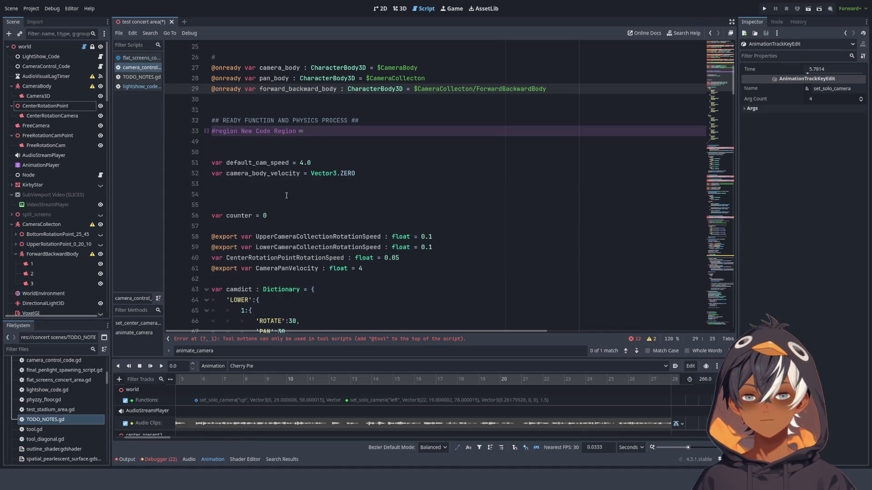
scroll(286, 196, up, 2)
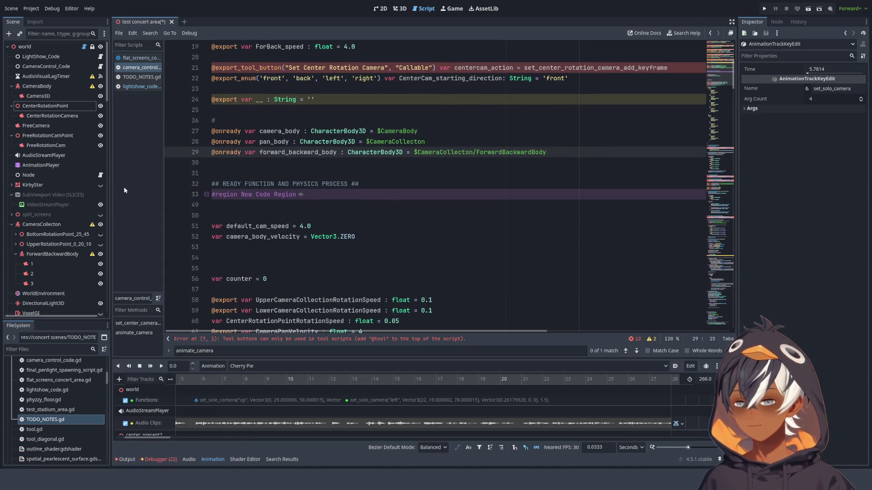
scroll(182, 195, up, 6)
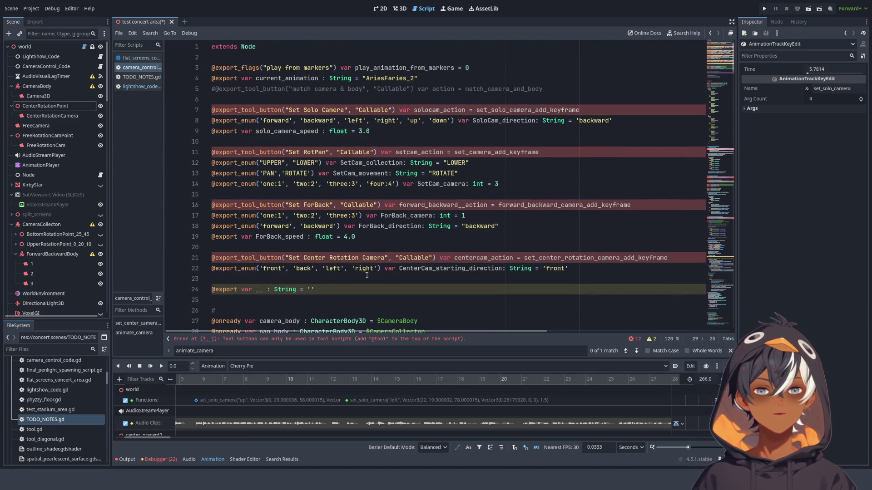
Review the exported variable block, lines 3–23, and place the caret on default_cam_speed
mouse_move(241, 68)
mouse_down()
mouse_move(255, 69)
mouse_move(258, 279)
mouse_up()
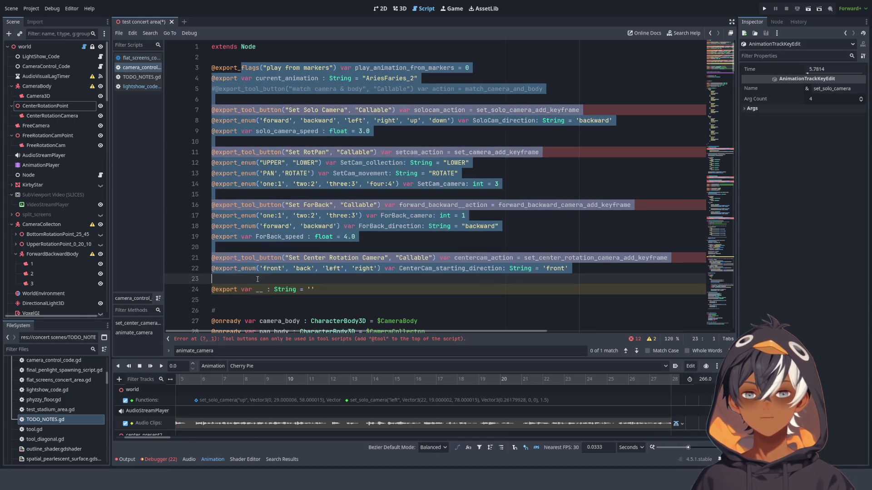
click(256, 52)
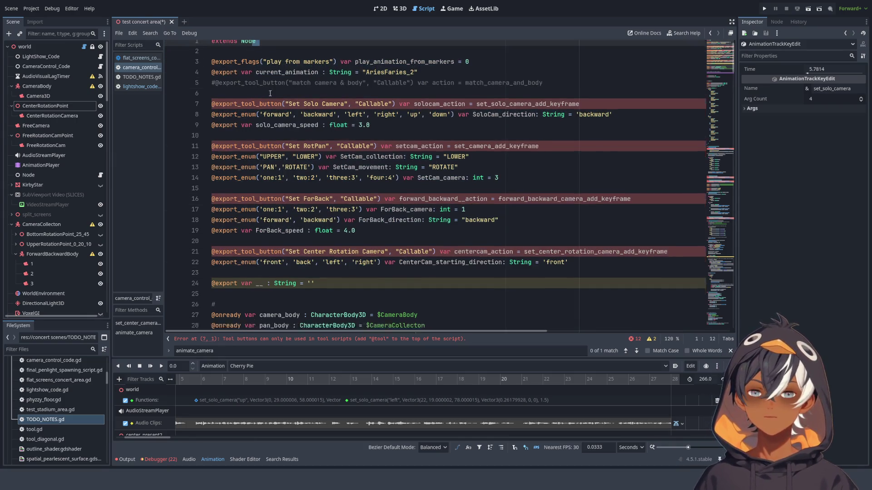
scroll(330, 124, down, 10)
scroll(330, 124, up, 2)
scroll(318, 127, down, 1)
click(286, 131)
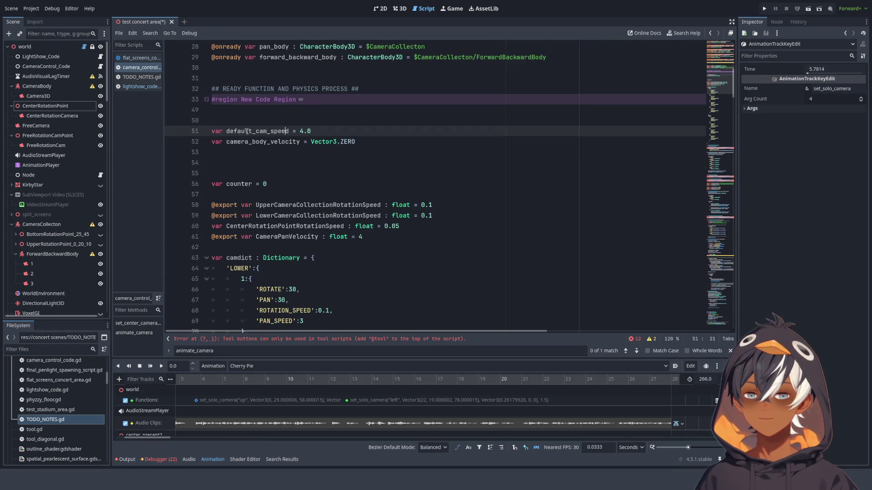
Wrap the commented-out animate_camera code at the script's end in a folded region
drag(716, 77, 708, 313)
click(207, 321)
scroll(238, 220, down, 2)
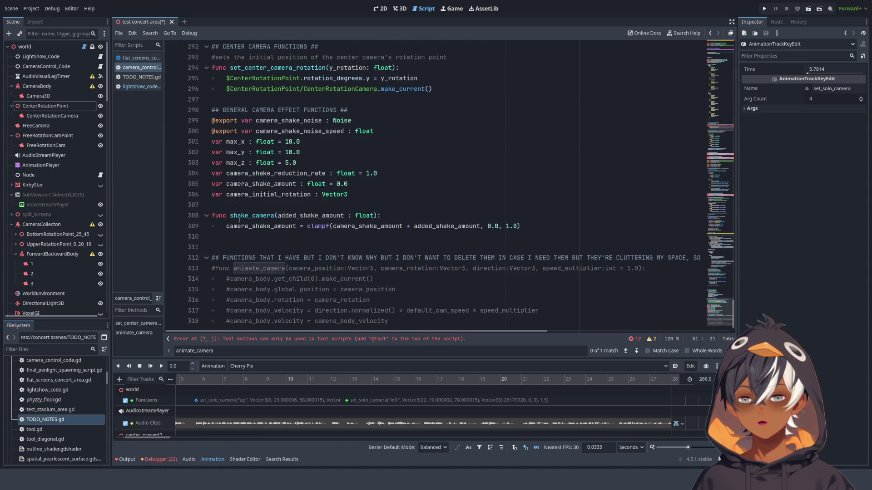
mouse_move(494, 322)
mouse_down()
mouse_move(282, 320)
mouse_move(145, 264)
mouse_up()
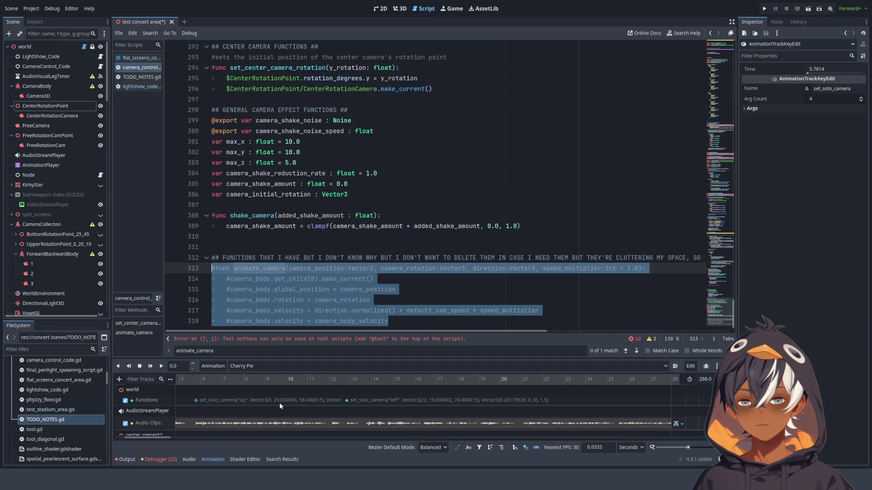
key(alt+r)
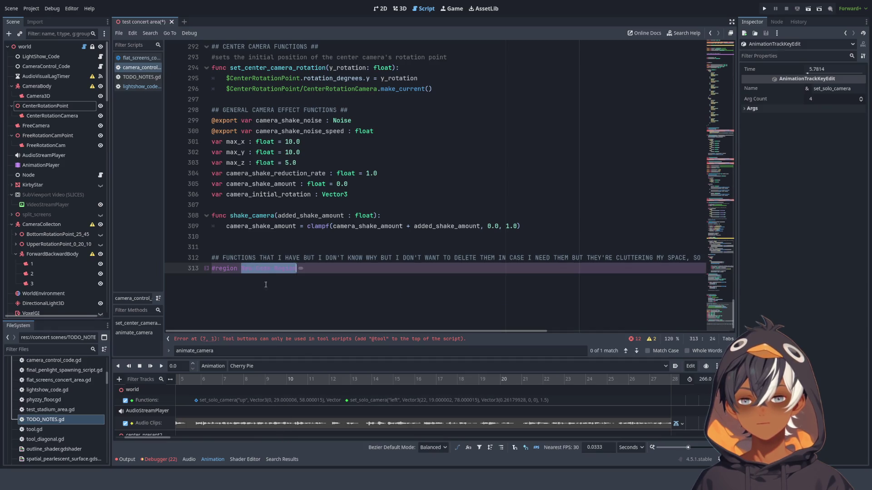
click(266, 285)
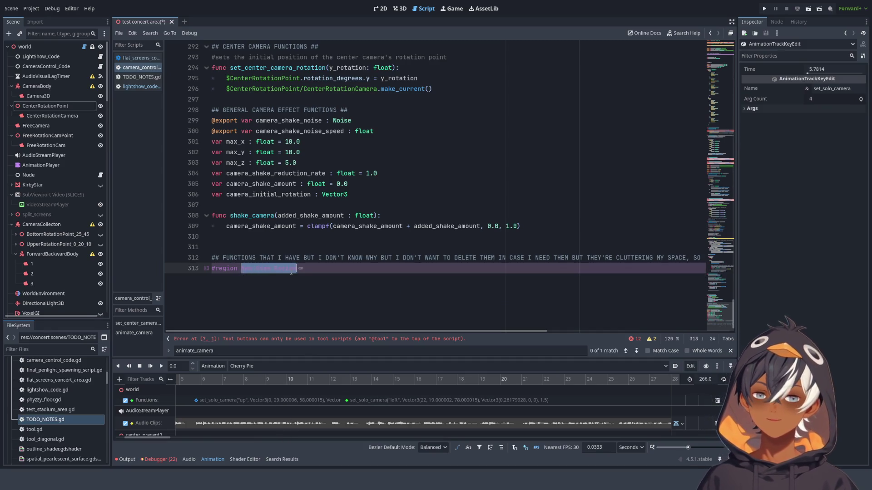
Select the long heading comment through the region line, then deselect it
click(222, 257)
mouse_move(223, 257)
mouse_down()
mouse_move(522, 268)
mouse_move(689, 313)
mouse_up()
key(Left)
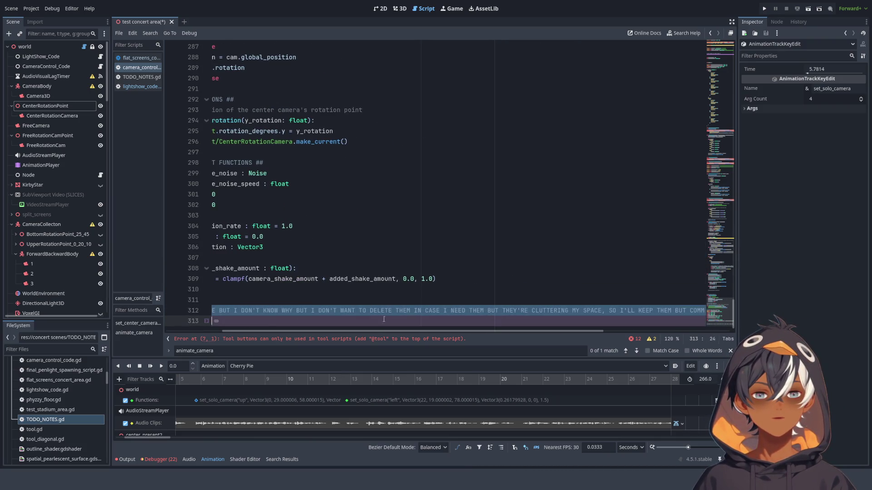
scroll(726, 276, up, 20)
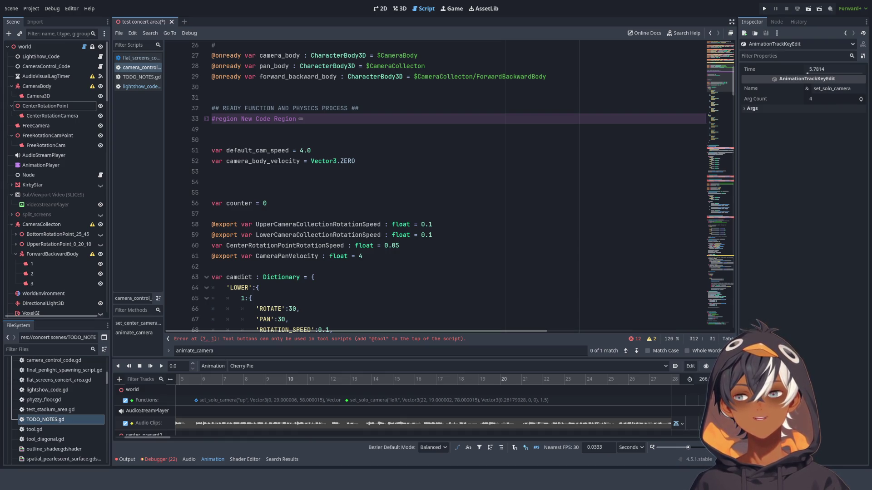
Place the caret on empty line 30 among the variable declarations
click(400, 86)
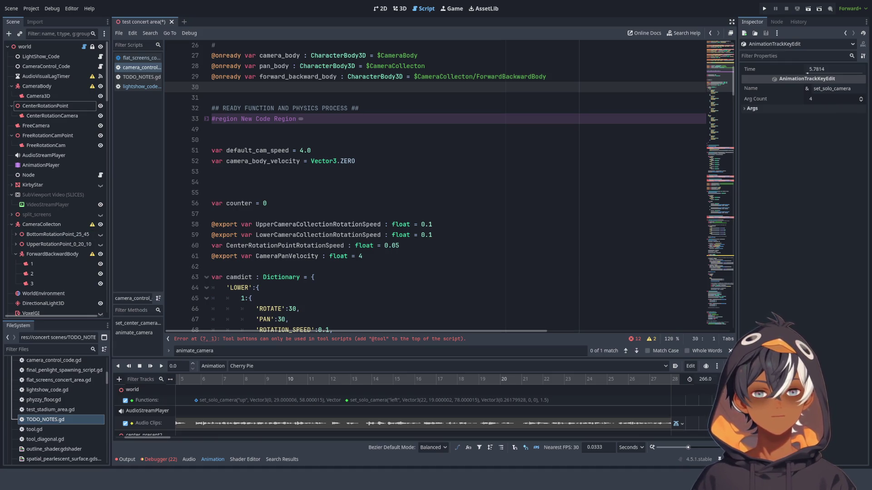
click(335, 147)
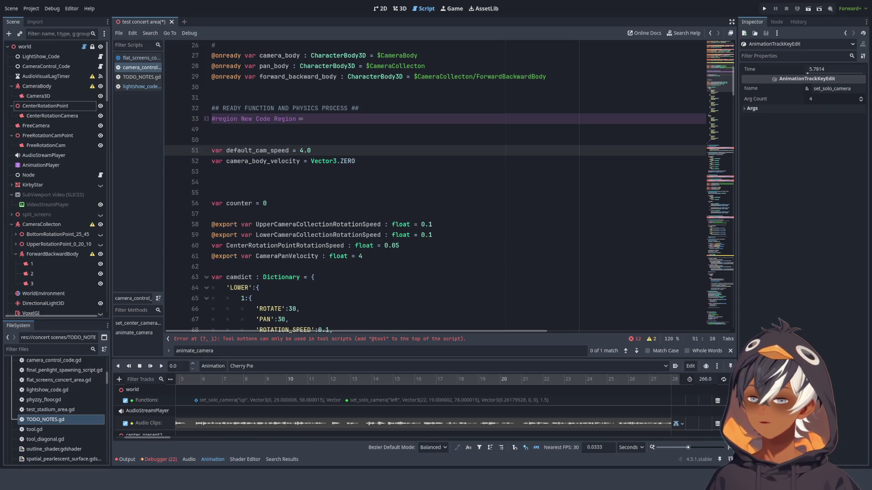
click(345, 162)
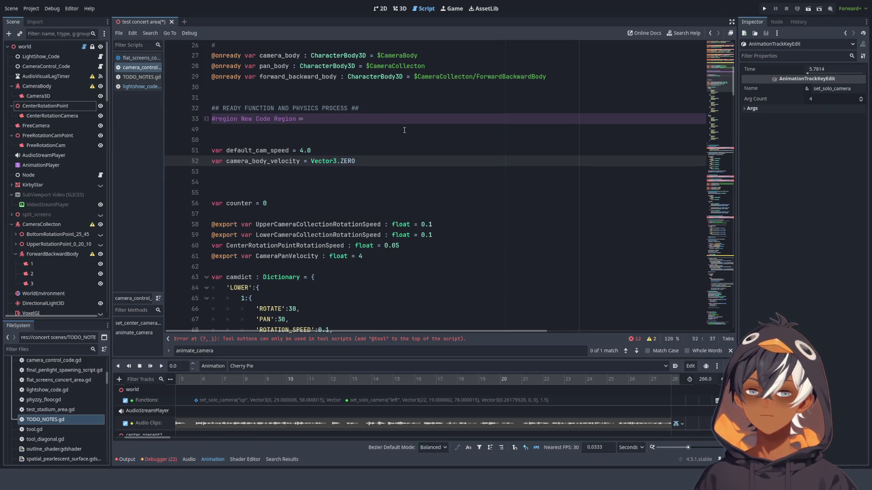
Write '#character bodies used to animate cameras with velocity/speed/direction, etc' on line 26
scroll(237, 113, up, 2)
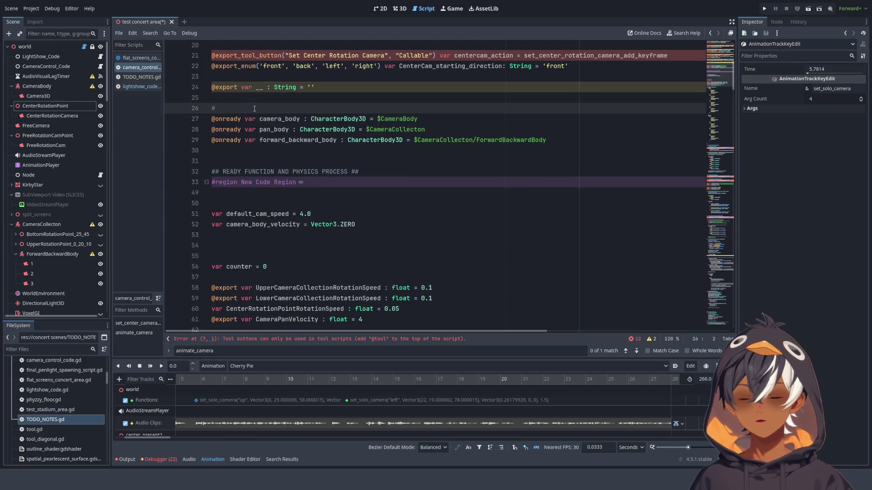
text(THES)
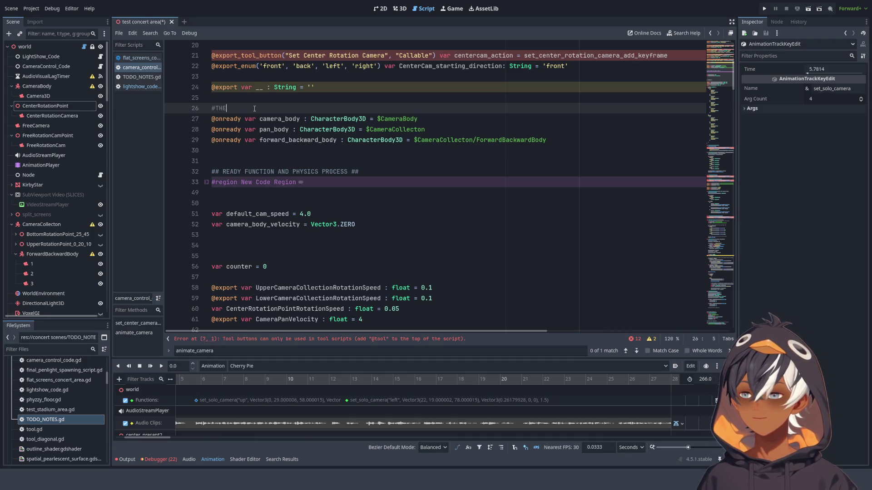
key(BackSpace)
key(BackSpace)
key(BackSpace)
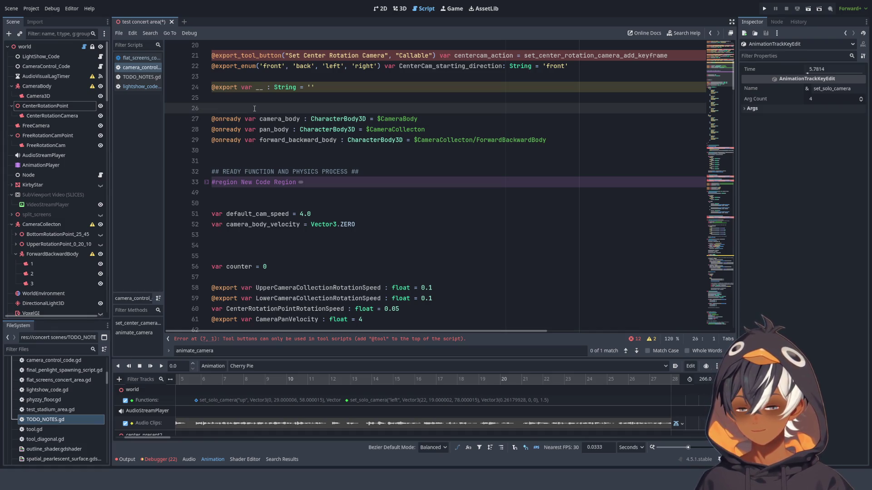
text(##)
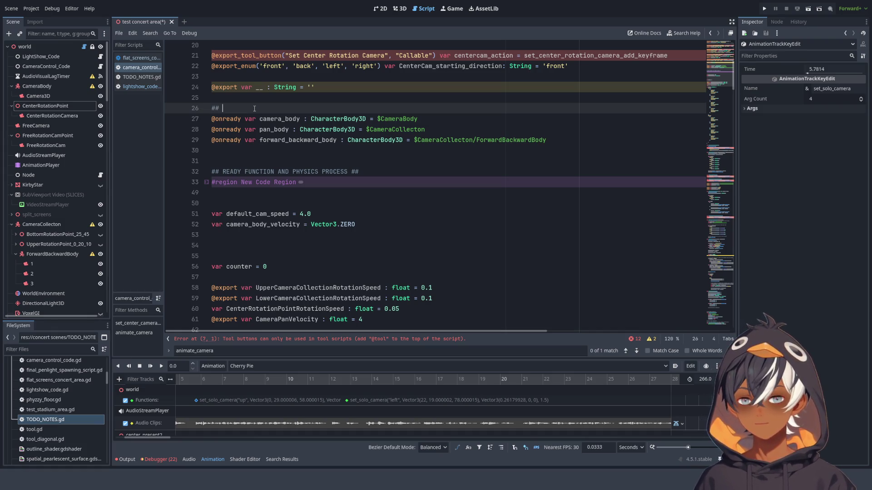
key(BackSpace)
key(BackSpace)
key(BackSpace)
text(#character )
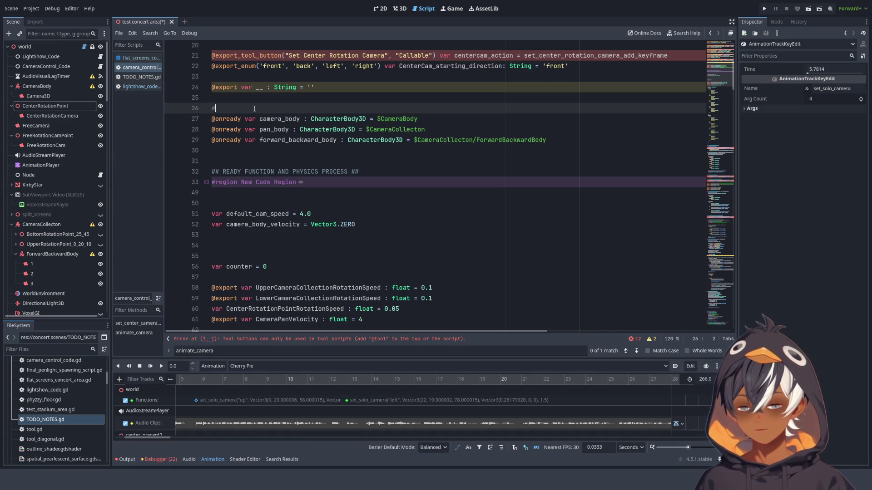
text(bodies tha t)
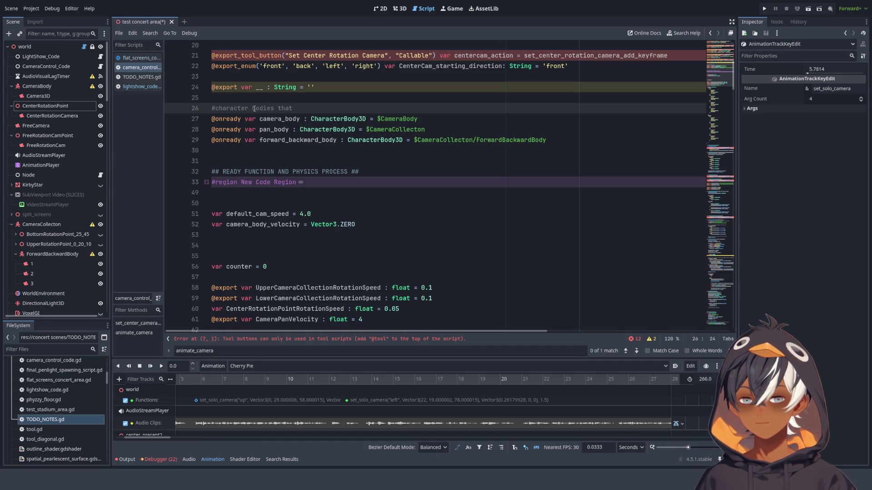
key(BackSpace)
key(BackSpace)
key(BackSpace)
text(used to )
text(an)
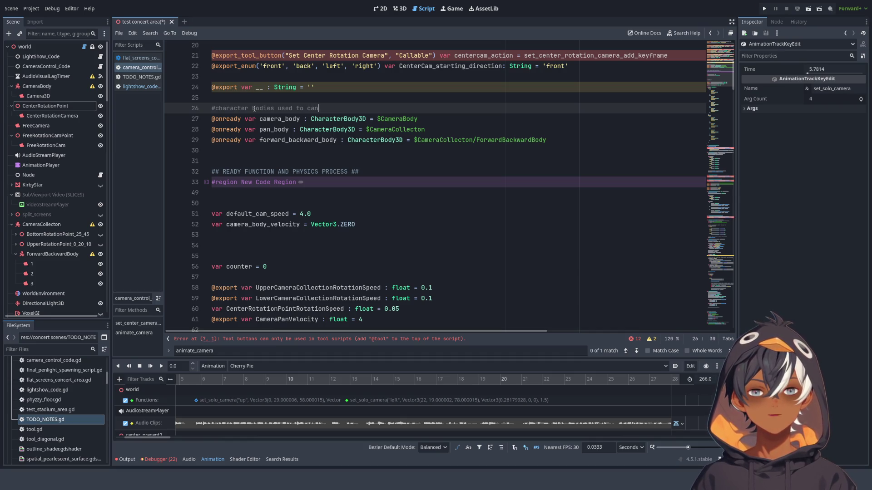
text(imat)
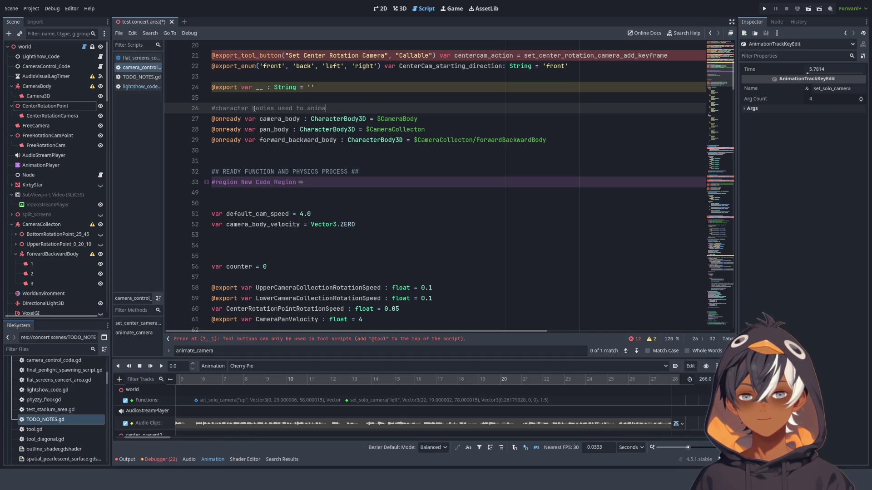
key(BackSpace)
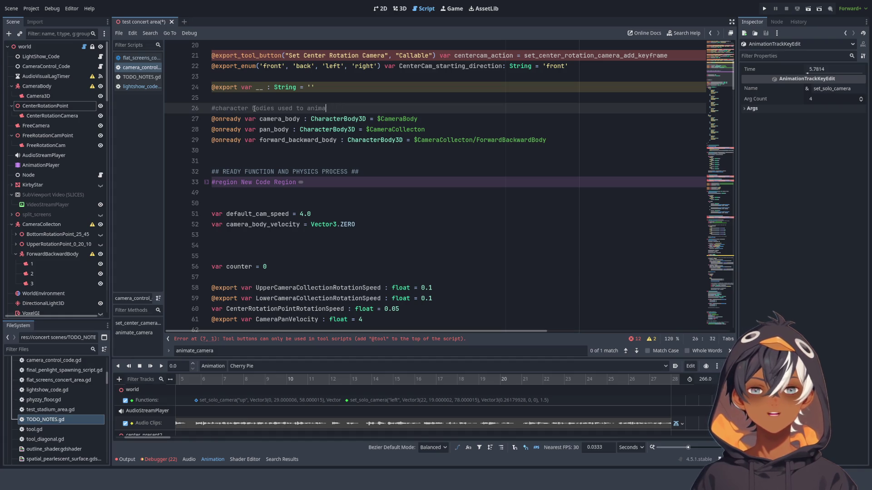
text(te cameras with vel)
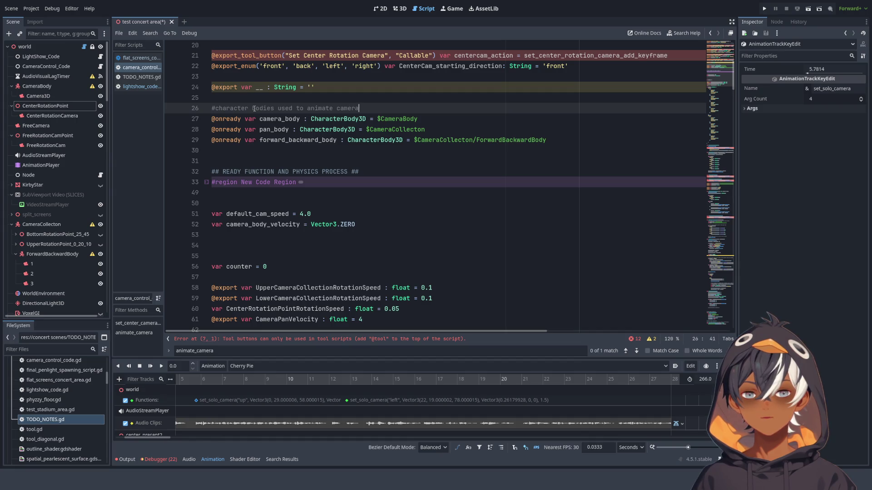
text(ocity)
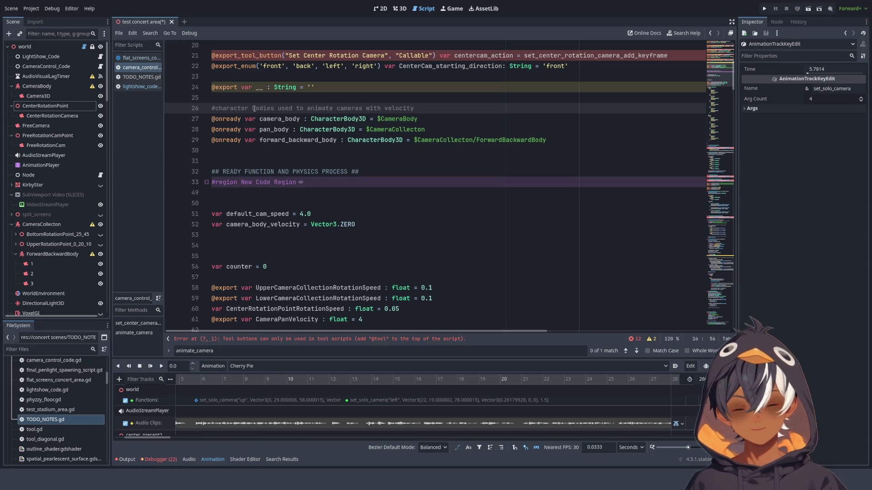
text(/speed)
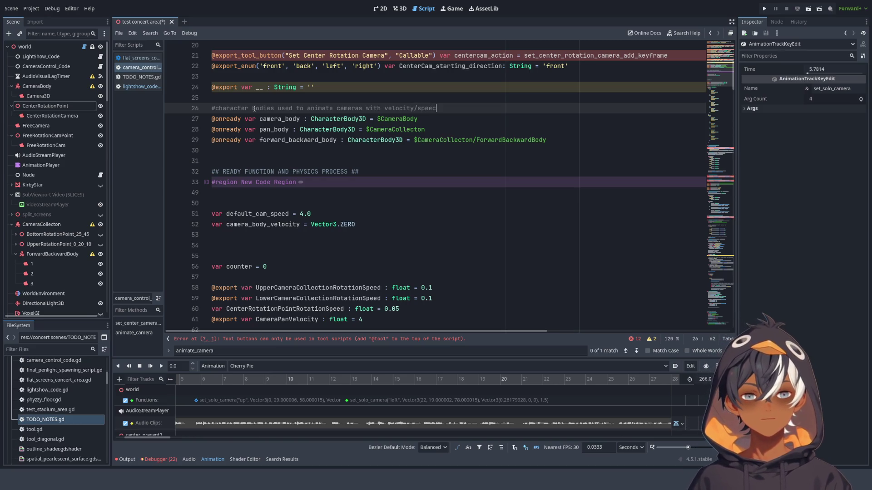
text(/direction)
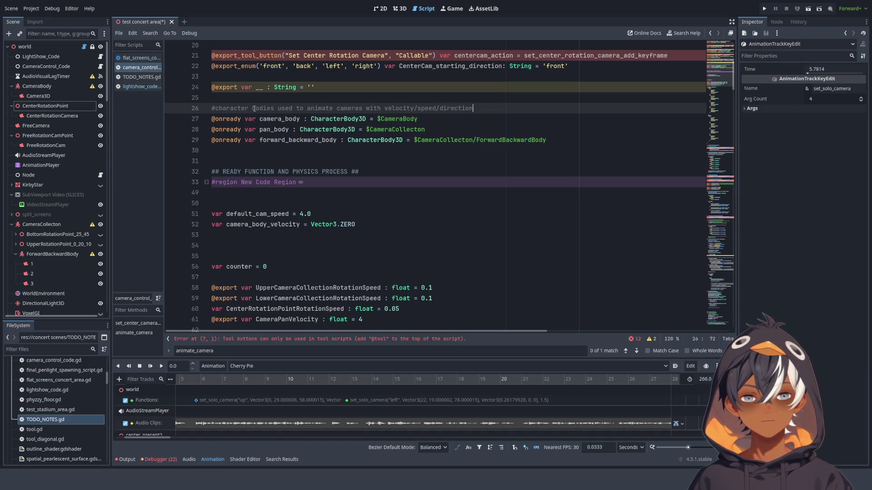
text(, etc)
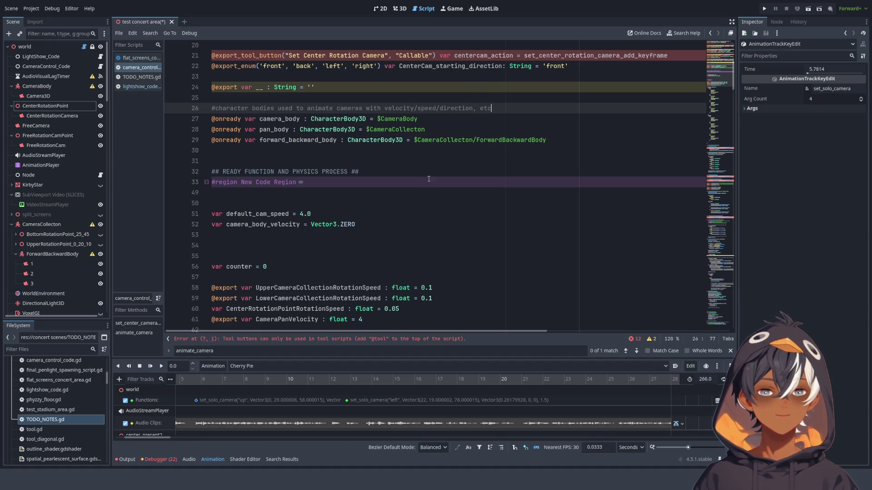
Delete blank lines 53–55 above var counter, then select the default_cam_speed name
scroll(369, 219, down, 10)
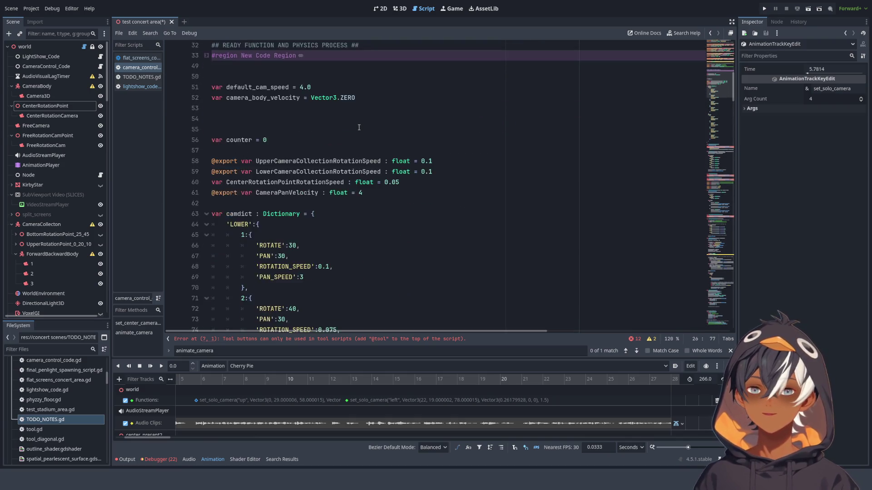
scroll(358, 127, up, 4)
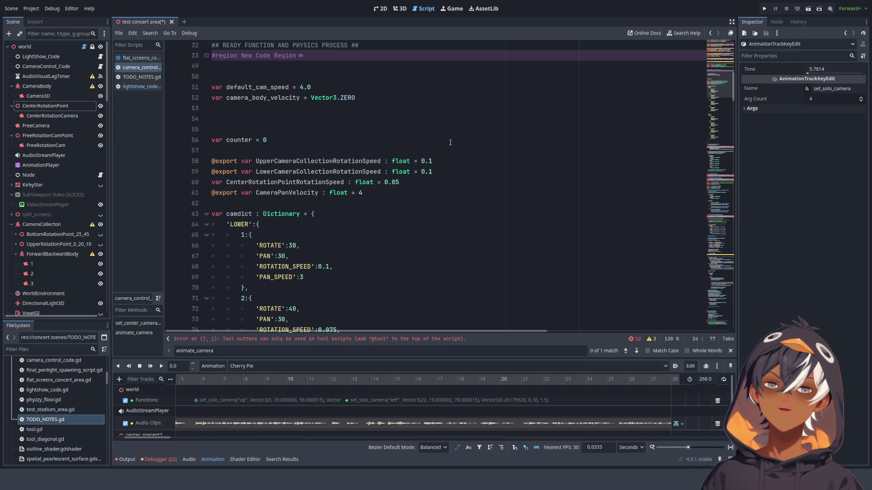
click(285, 128)
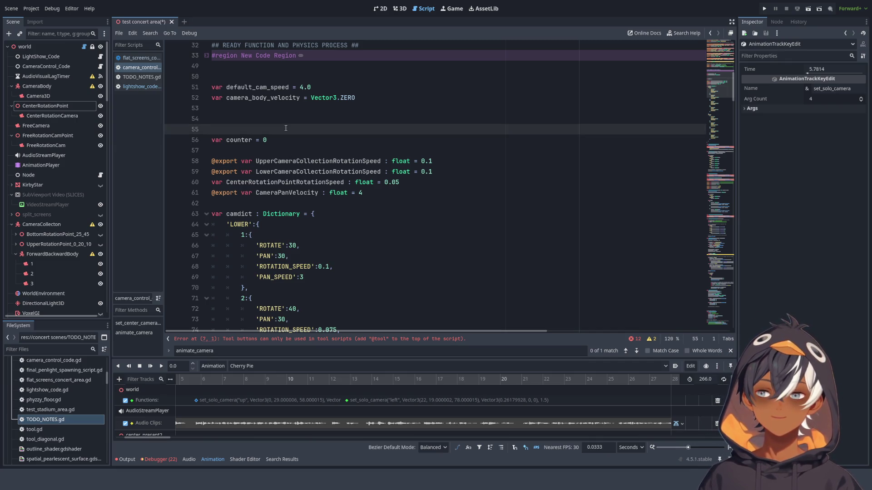
key(BackSpace)
key(BackSpace)
key(BackSpace)
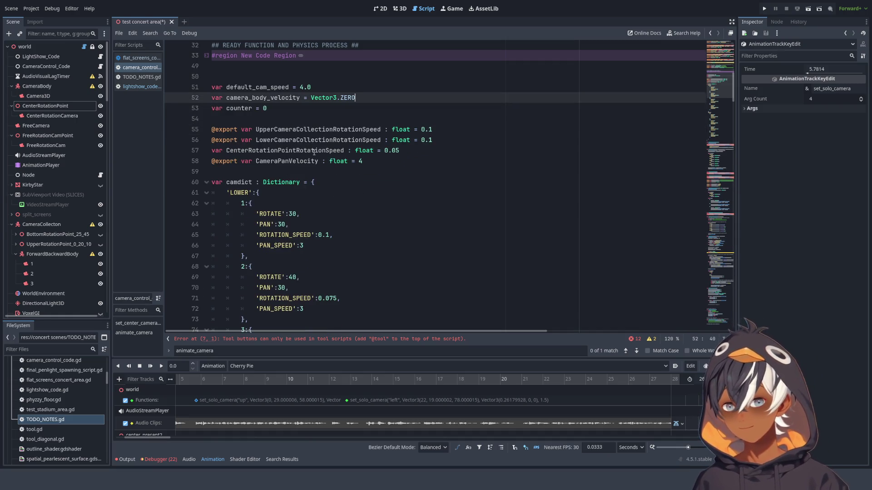
double_click(265, 87)
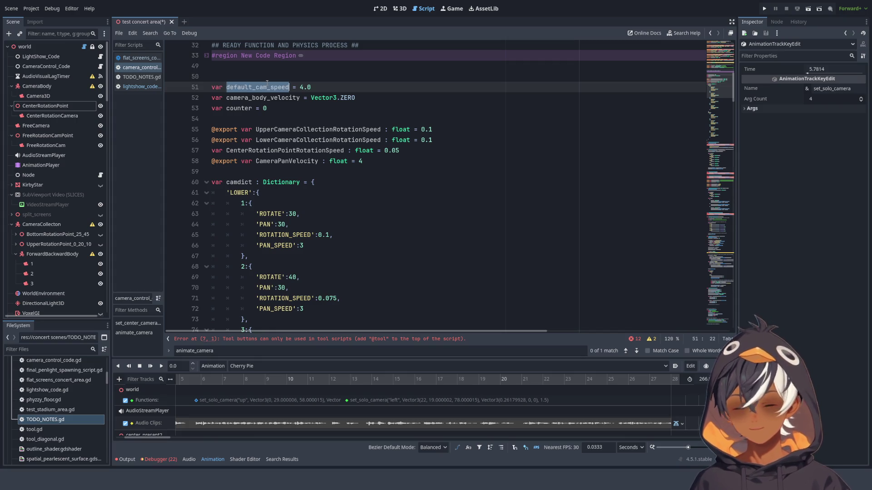
Find default_cam_speed's second match and select the GENERAL CAMERA EFFECT FUNCTIONS section, lines 295–309
key(ctrl+f)
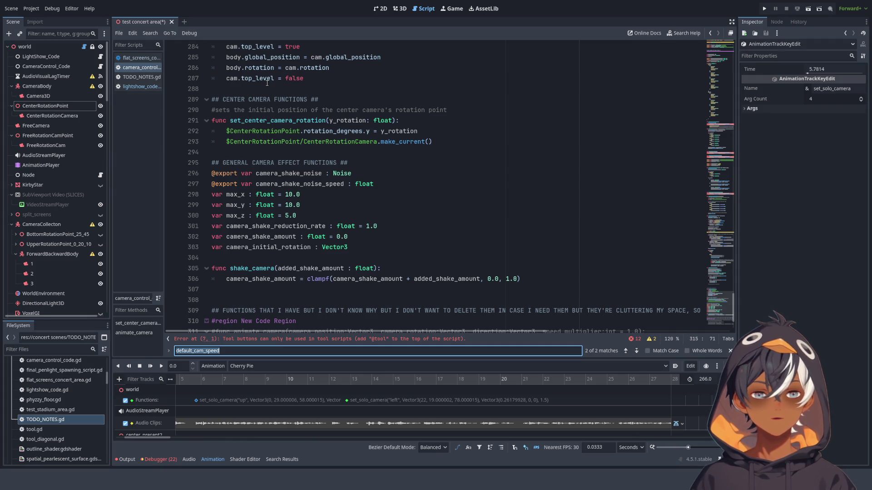
key(Return)
key(Return)
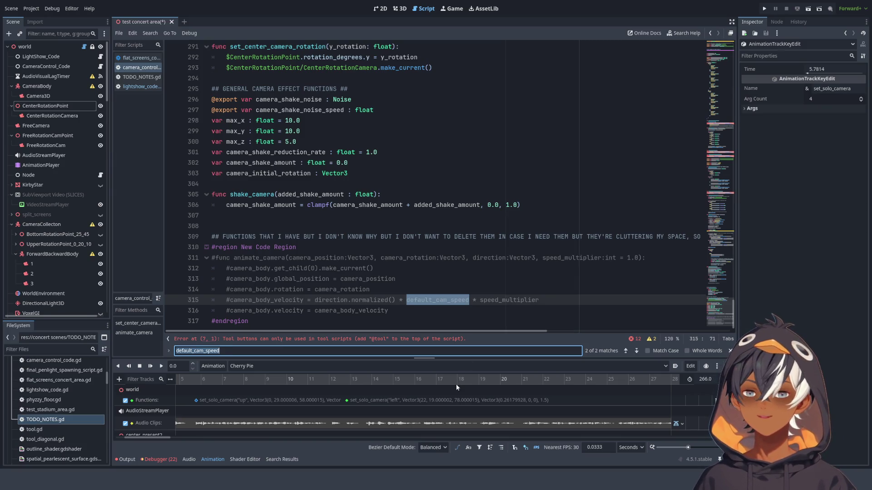
drag(450, 236, 360, 97)
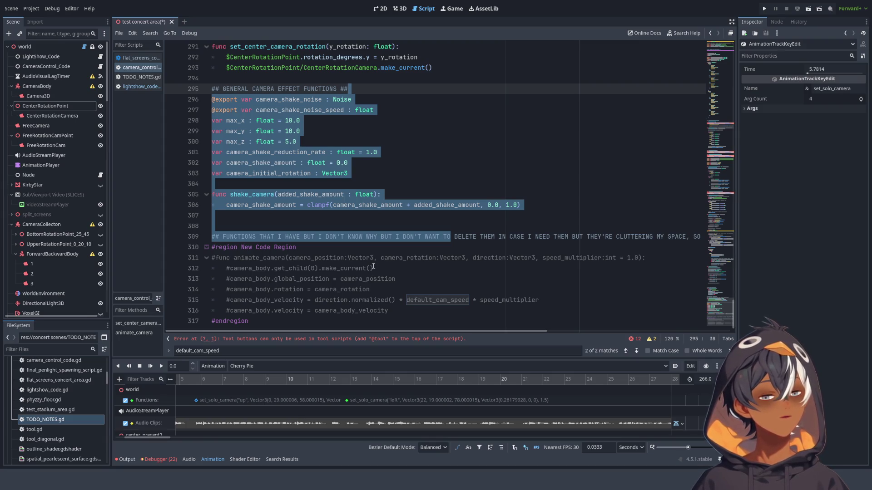
click(334, 118)
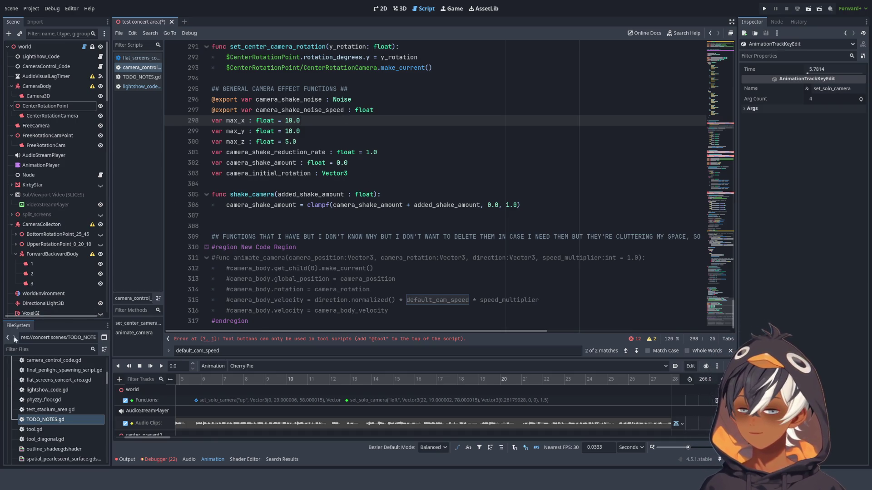
click(693, 147)
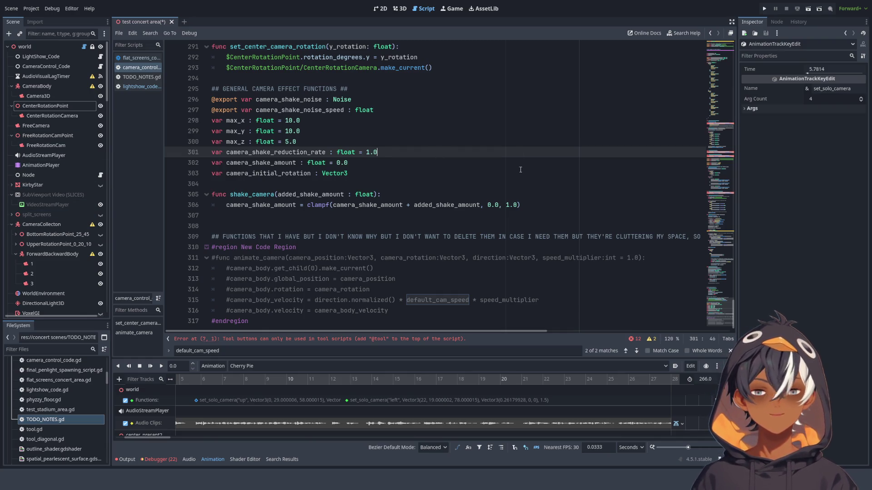
drag(719, 318, 717, 279)
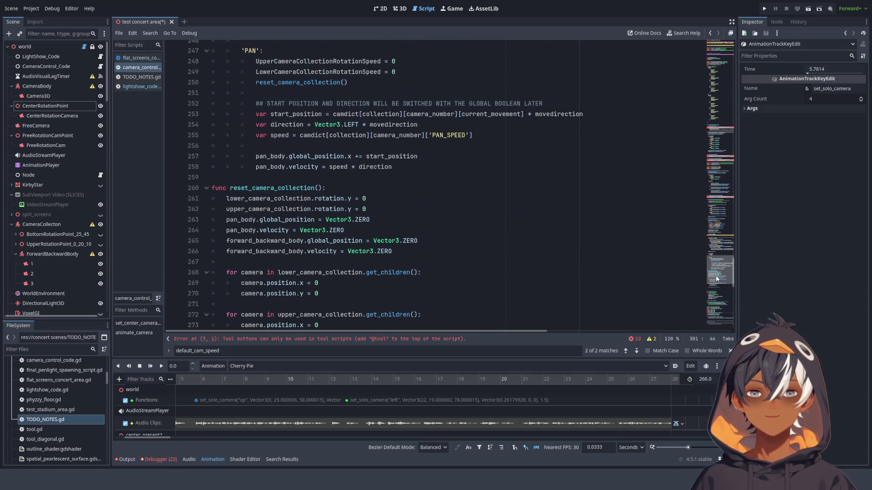
Drag the minimap up to return to the script's top, around line 22
mouse_move(717, 279)
mouse_down()
mouse_move(677, 191)
mouse_move(653, 38)
mouse_move(647, 77)
mouse_up()
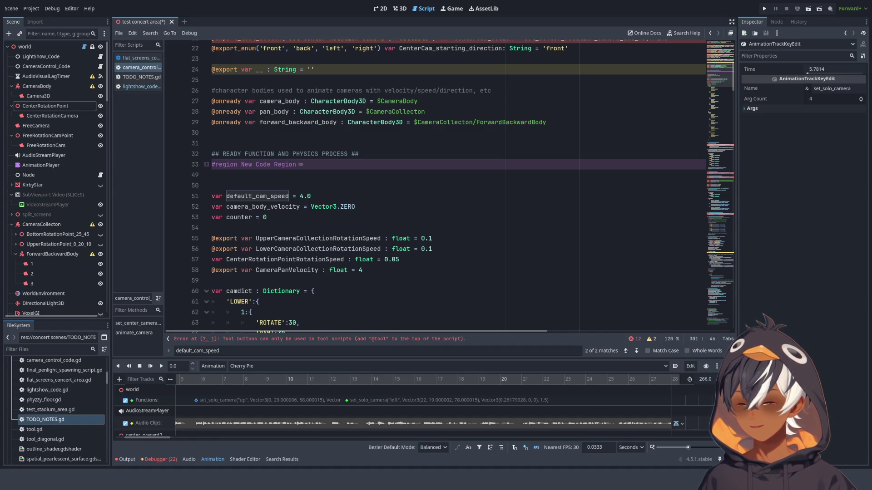
Go to the default_cam_speed declaration on line 51, then to the end of line 63
click(335, 196)
scroll(336, 181, down, 15)
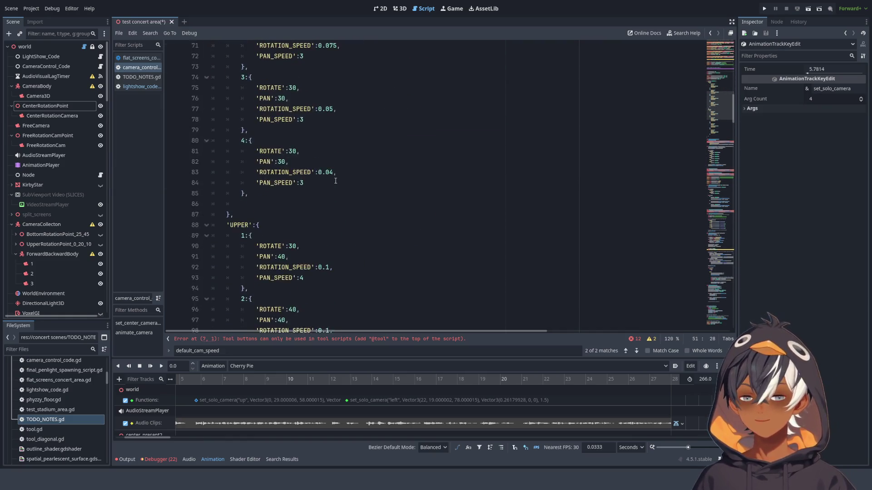
scroll(712, 100, up, 7)
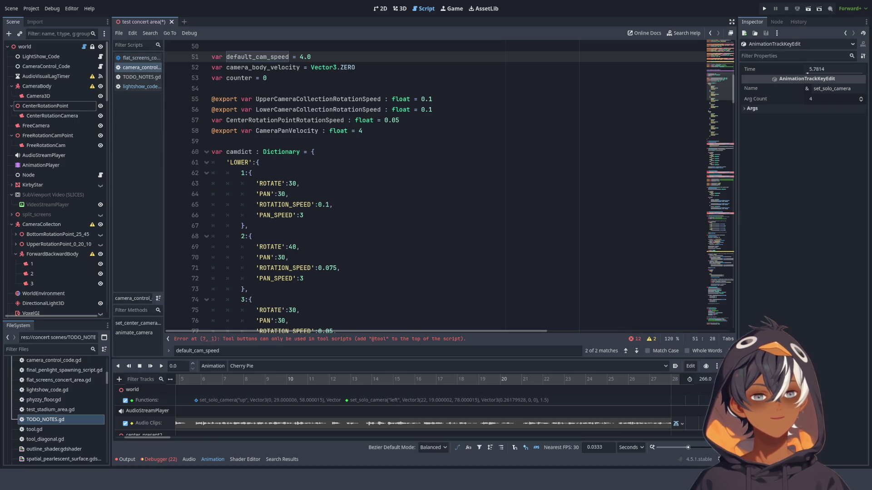
click(359, 185)
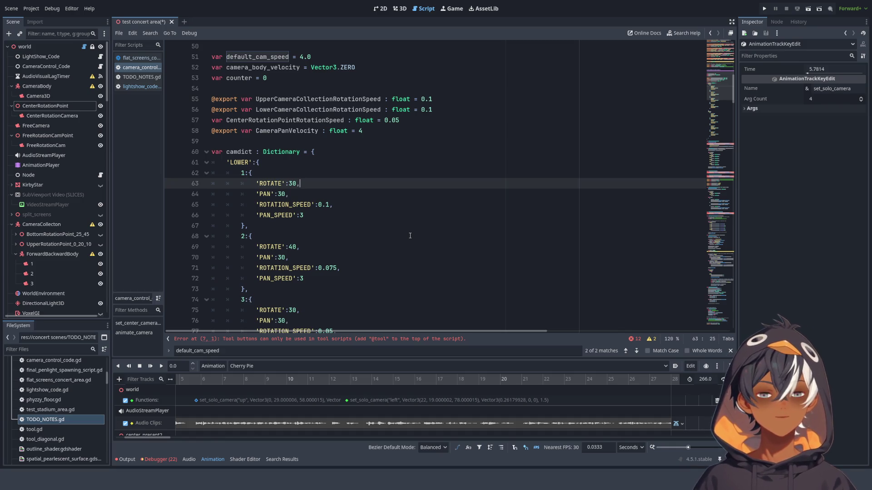
scroll(394, 195, down, 1)
click(393, 194)
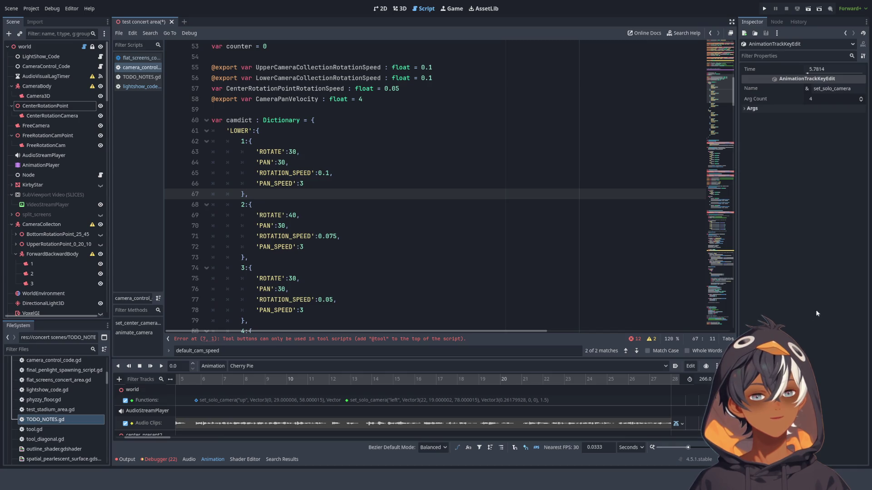
click(820, 332)
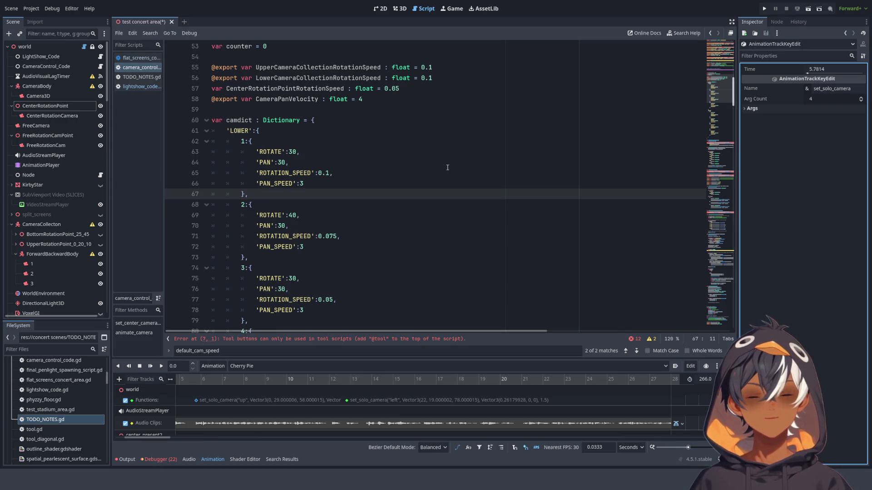
Save the test concert area scene and camera-control script with Ctrl+S
scroll(447, 167, down, 20)
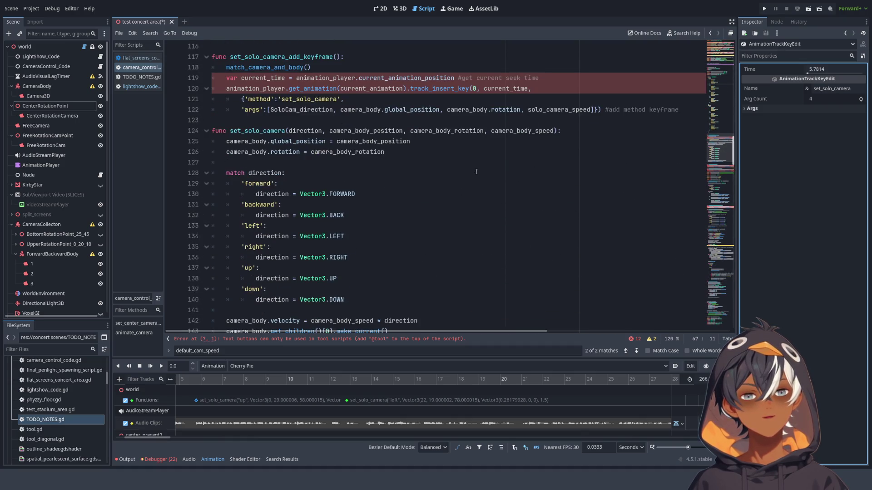
click(479, 169)
key(ctrl+s)
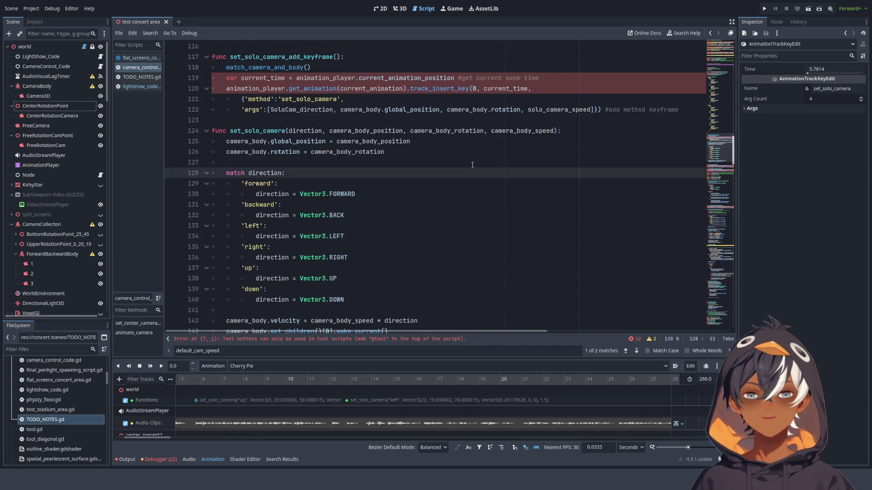
scroll(394, 182, up, 20)
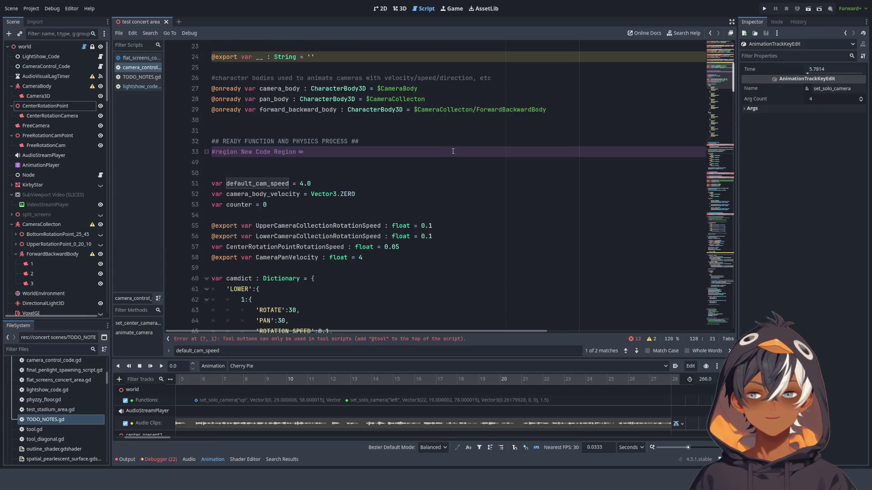
scroll(470, 148, up, 1)
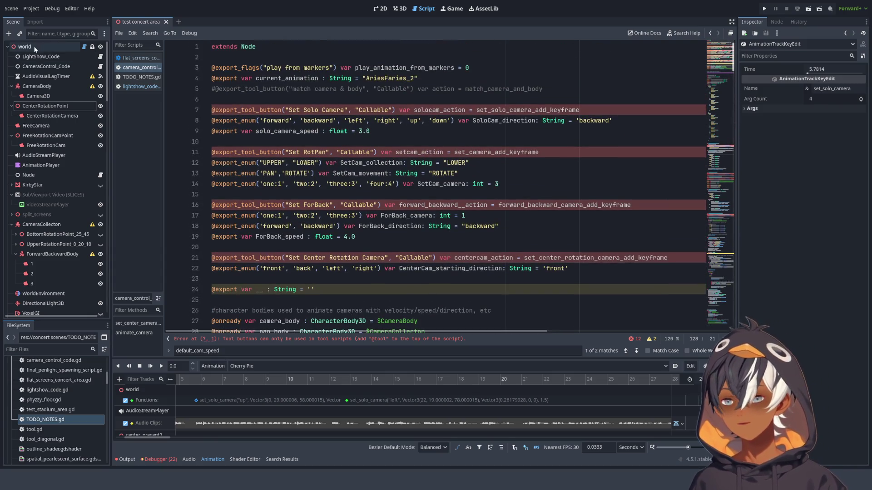
click(84, 48)
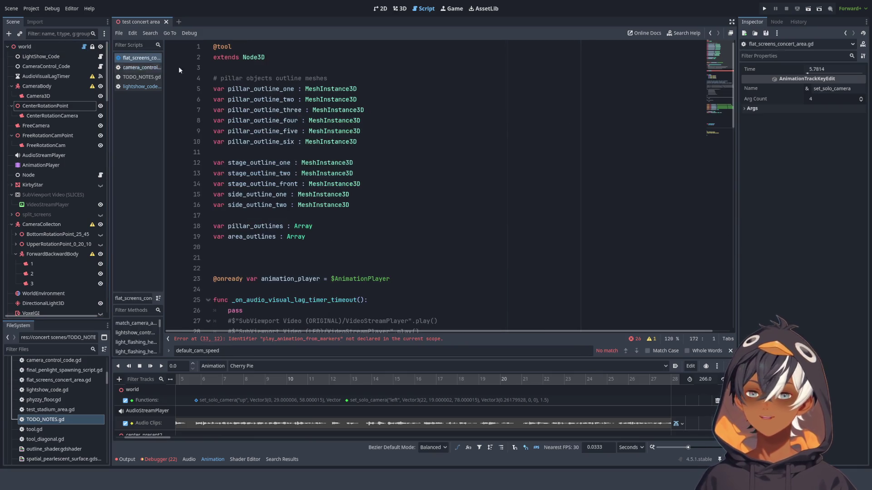
mouse_move(712, 124)
mouse_down()
mouse_move(713, 43)
mouse_move(723, 157)
mouse_up()
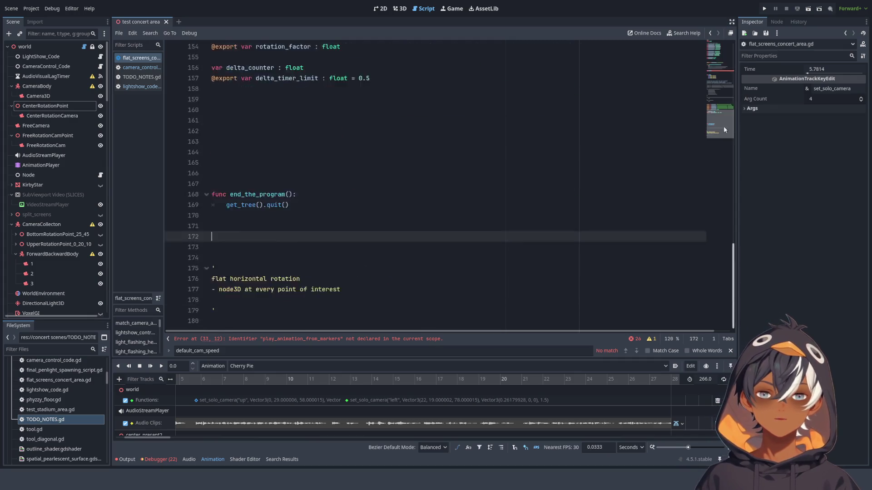
drag(723, 126, 722, 63)
click(100, 57)
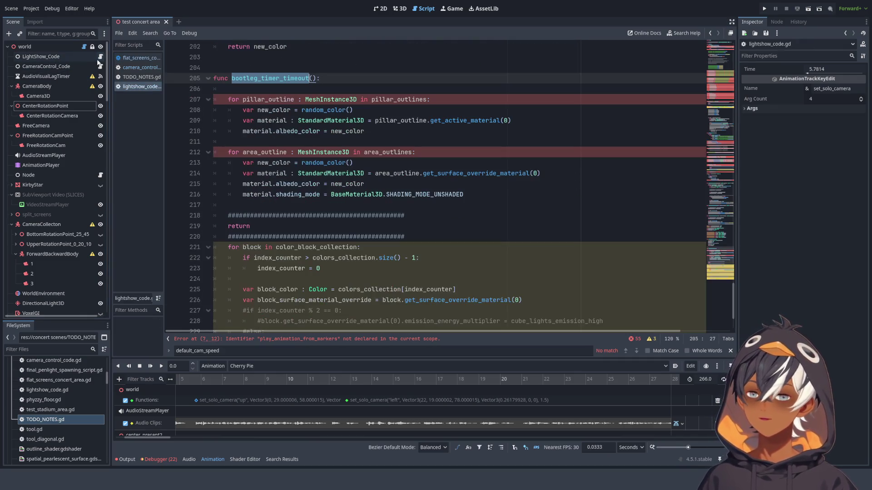
drag(725, 260, 722, 46)
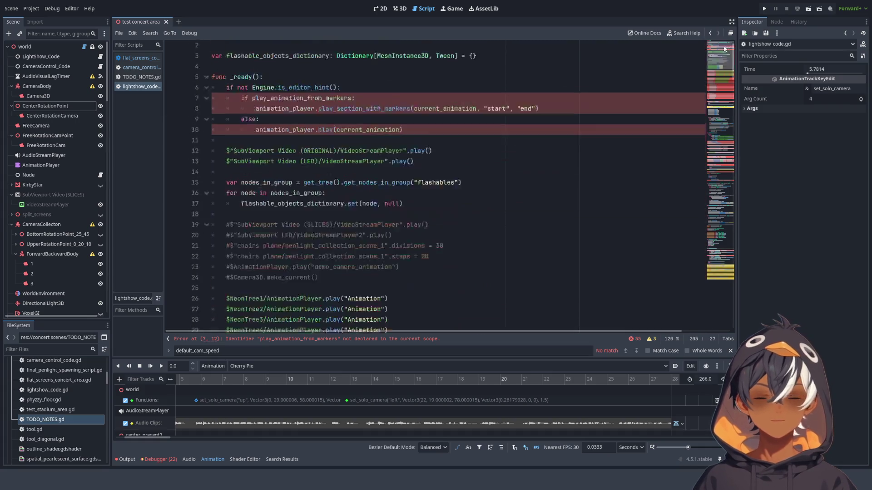
click(100, 66)
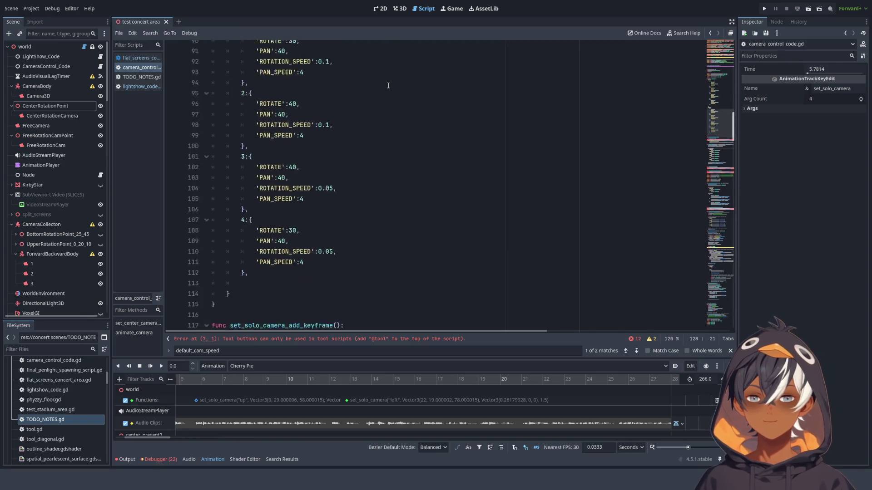
click(709, 46)
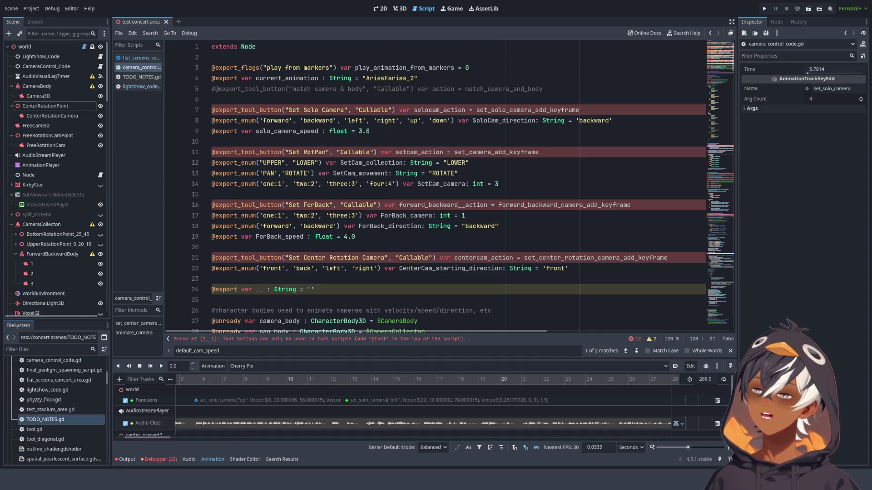
scroll(54, 182, down, 2)
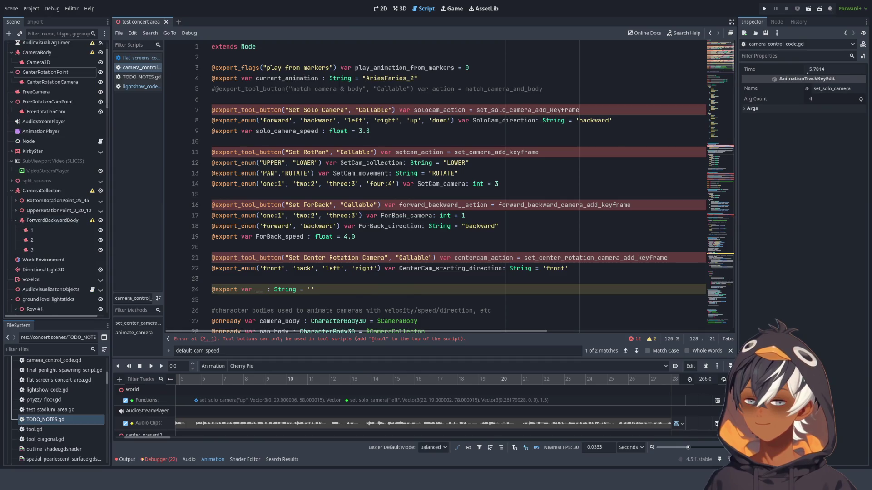
scroll(409, 191, down, 9)
click(354, 205)
scroll(343, 200, down, 10)
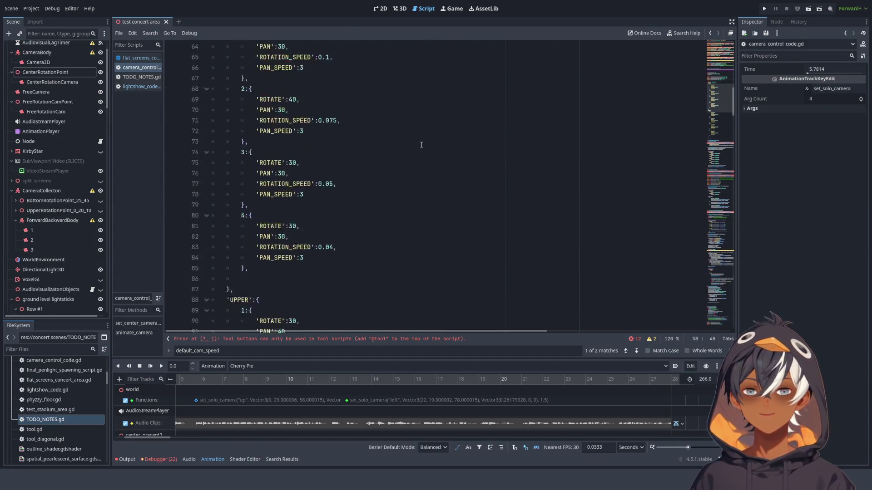
scroll(227, 200, up, 12)
drag(215, 183, 359, 184)
click(376, 183)
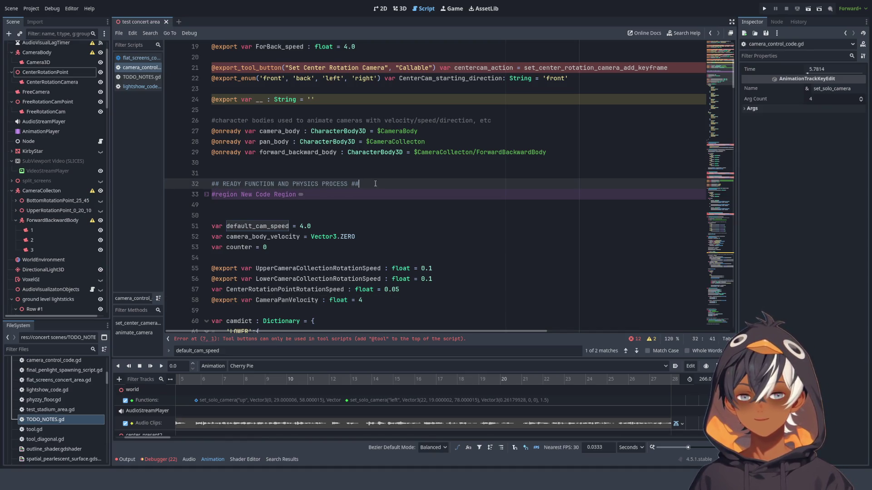
click(241, 177)
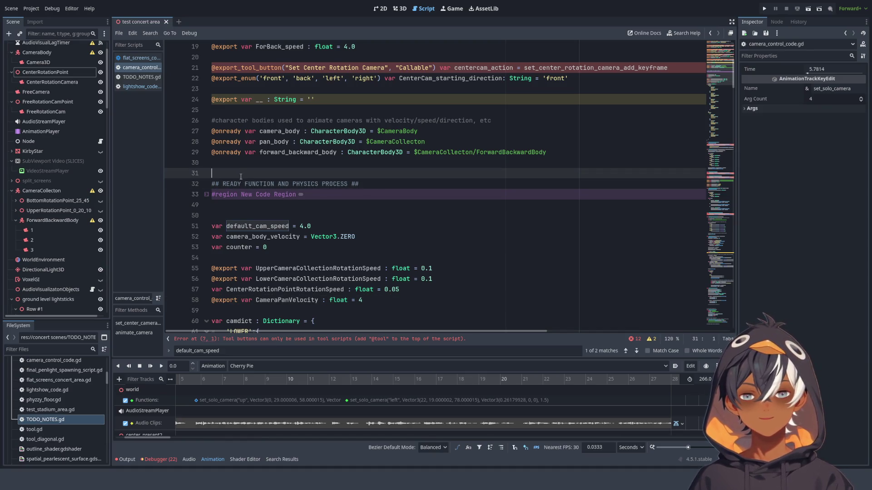
triple_click(215, 183)
click(371, 180)
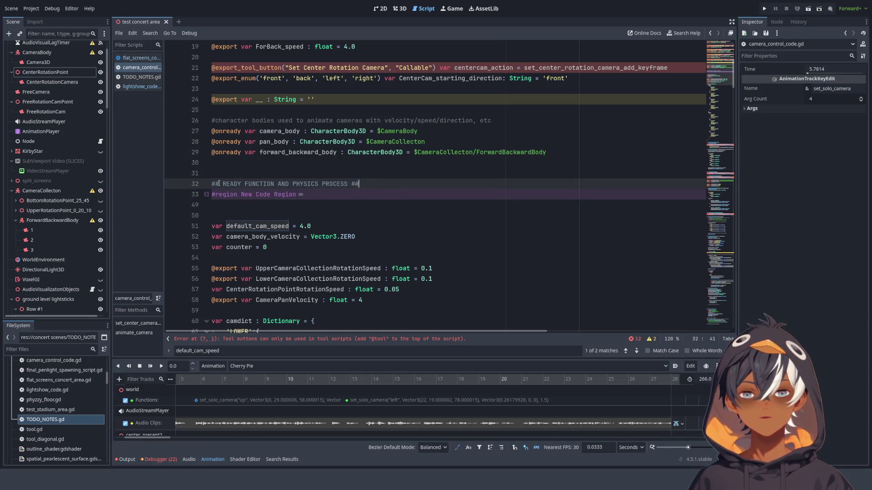
drag(212, 184, 459, 188)
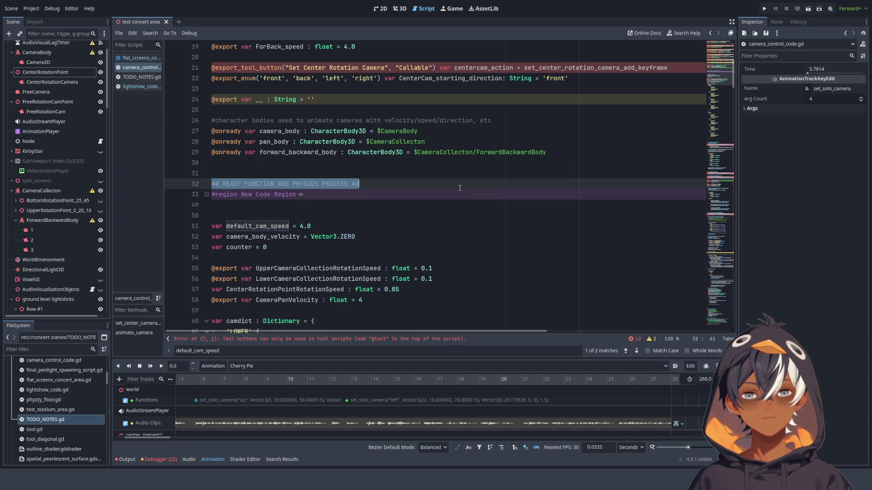
click(207, 194)
click(207, 194)
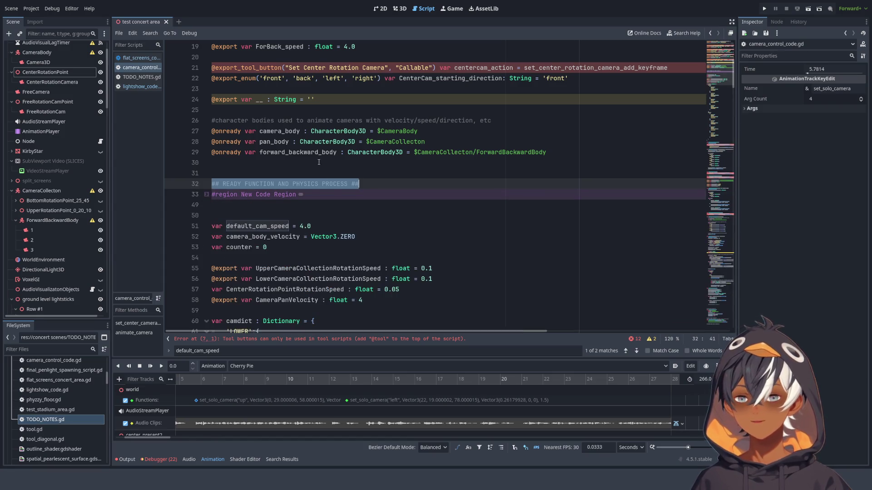
click(319, 162)
drag(373, 186, 189, 180)
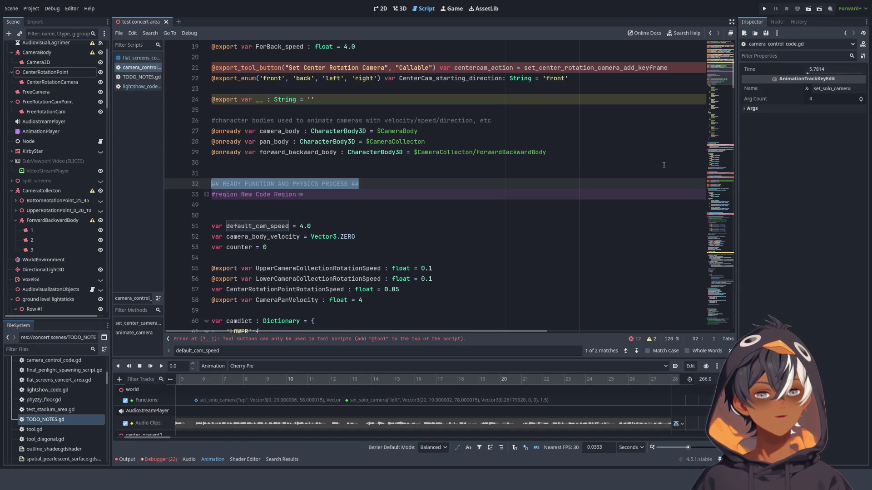
scroll(687, 170, down, 20)
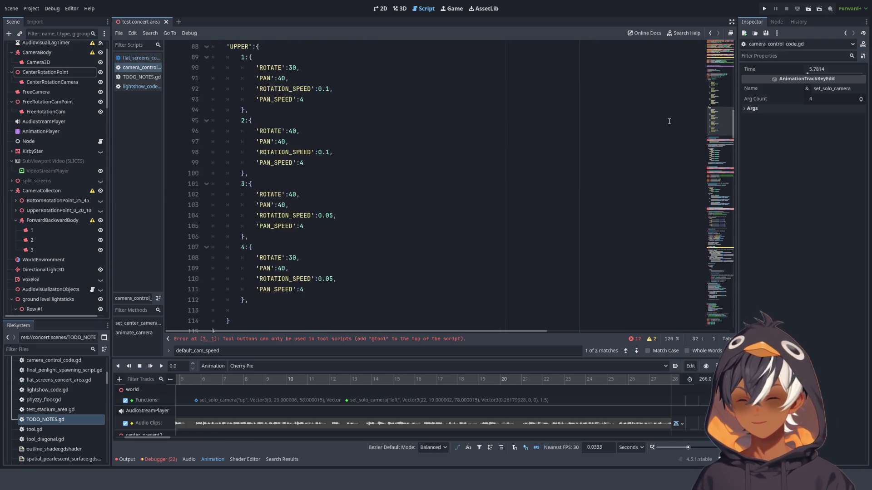
scroll(490, 121, down, 10)
scroll(465, 109, down, 20)
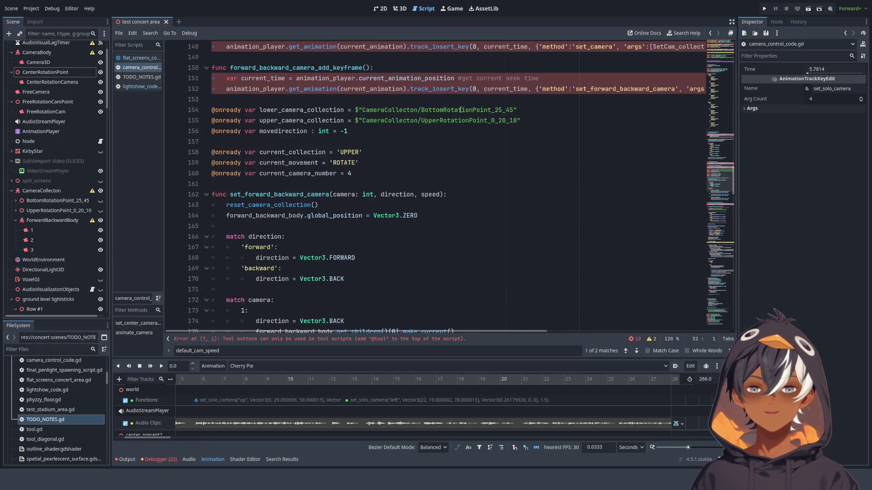
scroll(379, 93, down, 19)
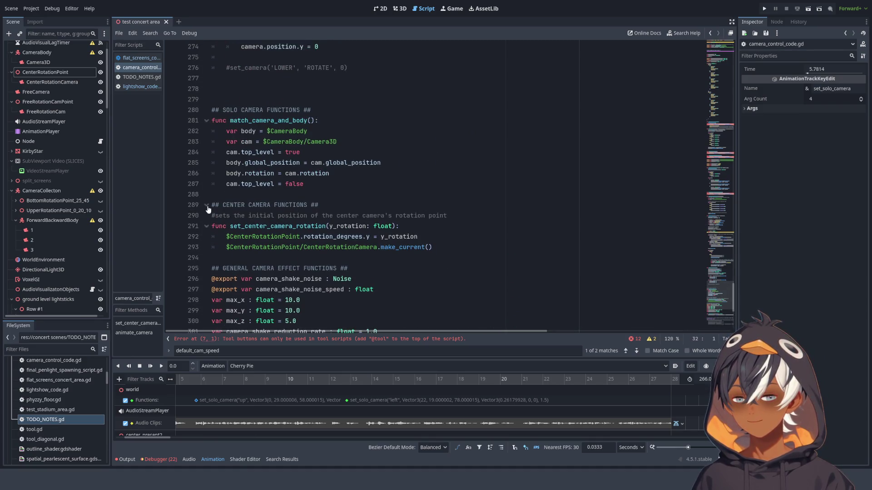
scroll(254, 209, down, 2)
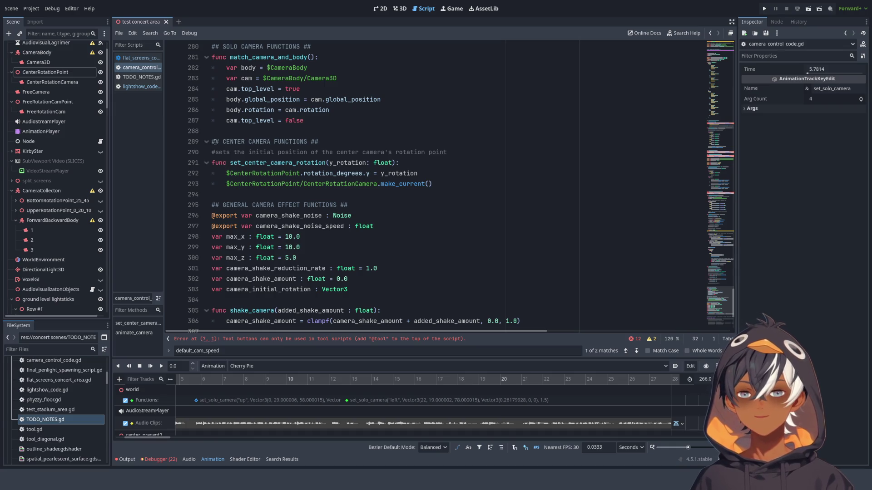
mouse_move(336, 142)
mouse_down()
mouse_move(209, 139)
mouse_move(295, 142)
mouse_up()
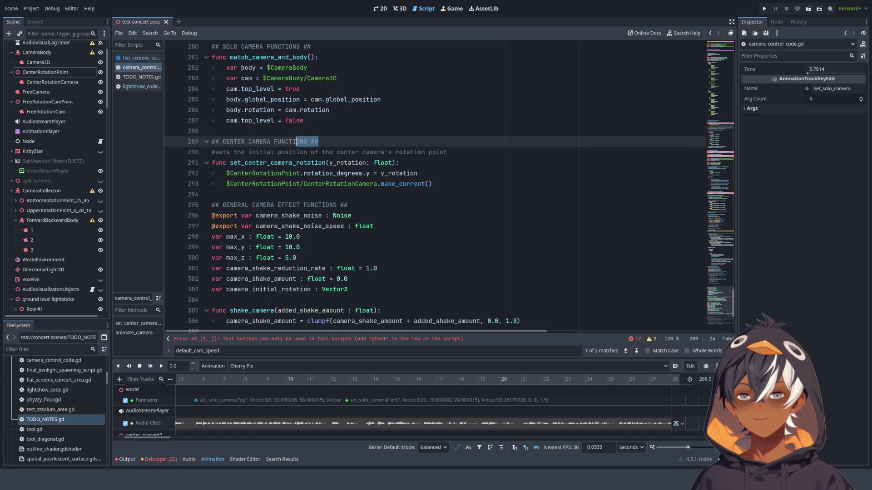
click(331, 138)
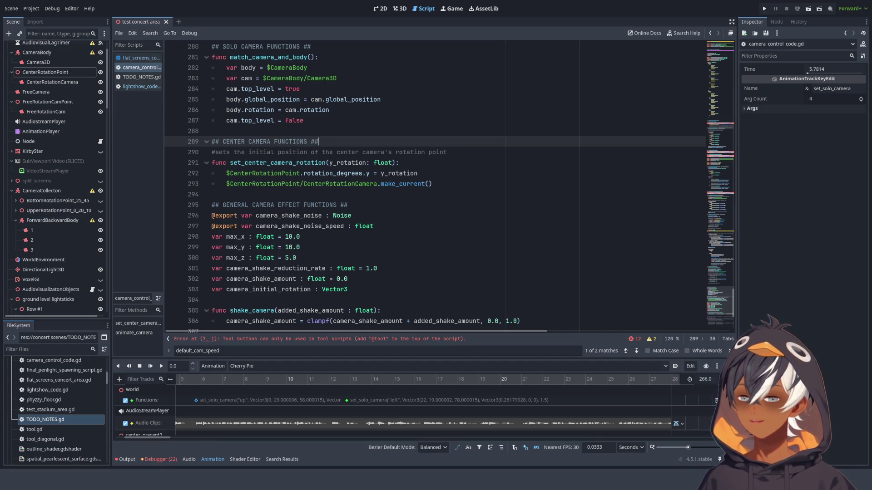
click(284, 110)
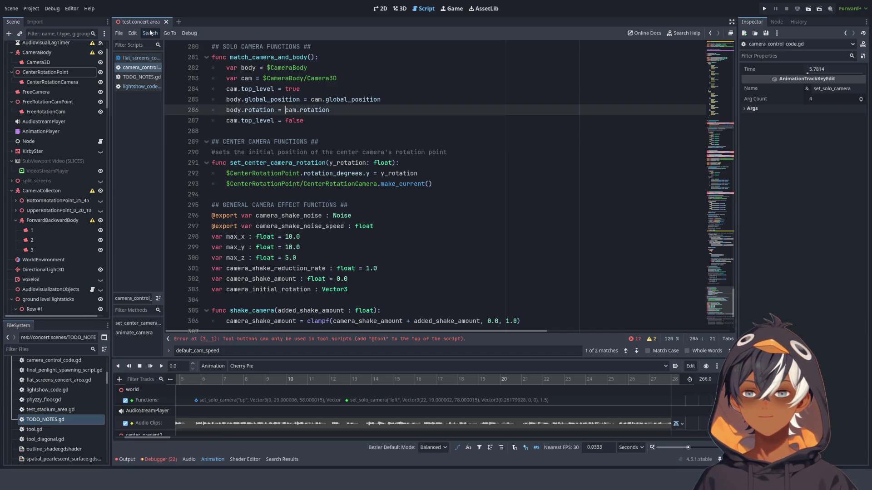
shift+click(422, 136)
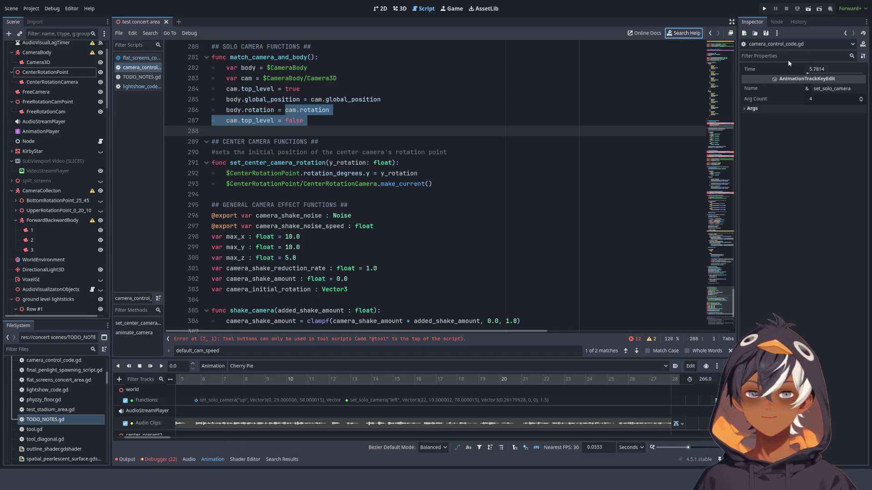
click(366, 86)
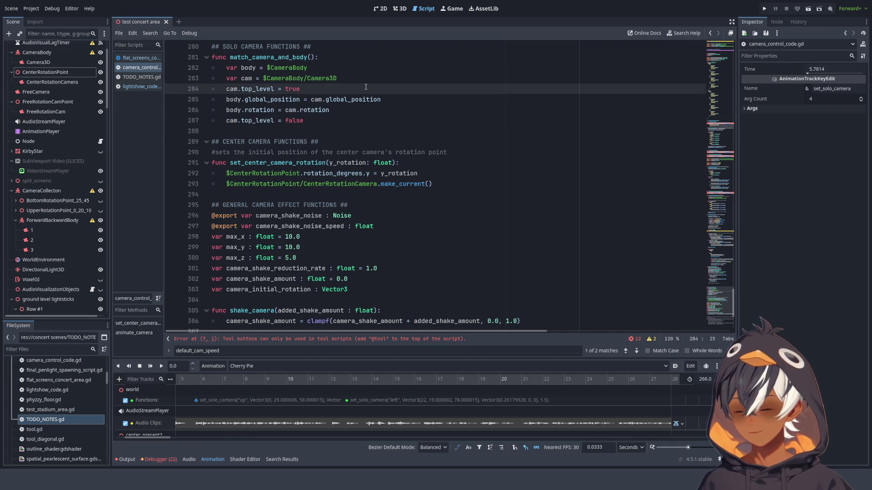
click(345, 142)
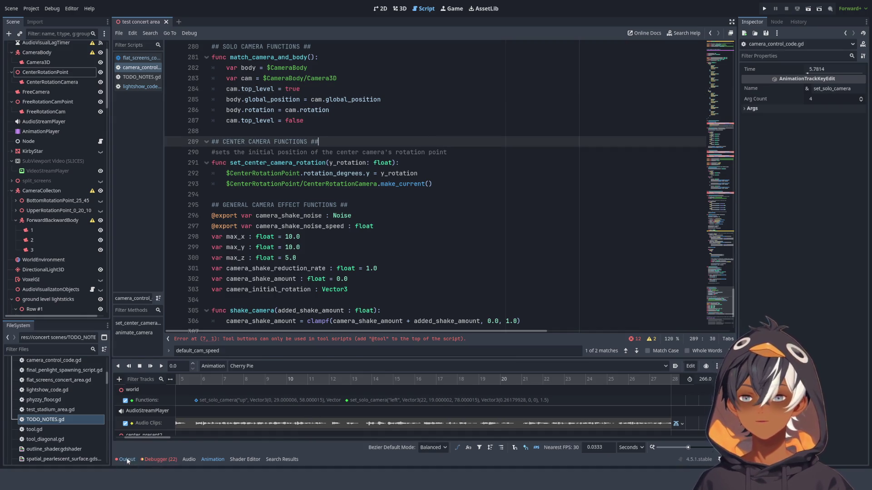
Enlarge the Output error log, select the latest errors, check debugger errors, then switch to 3D
click(128, 460)
click(128, 460)
click(127, 460)
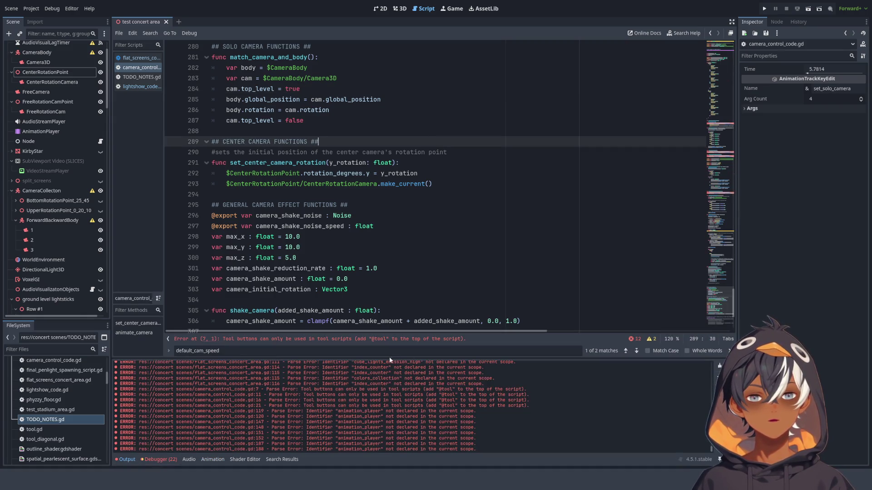
drag(420, 357, 445, 102)
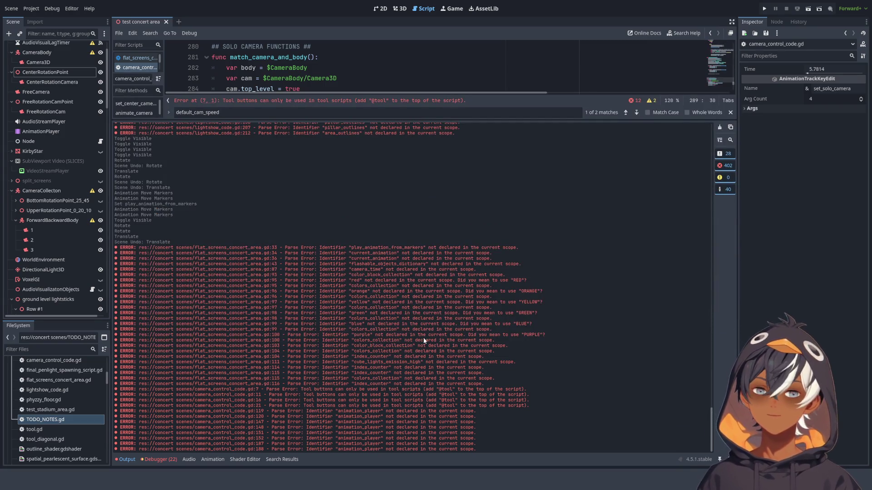
mouse_move(115, 237)
mouse_down()
mouse_move(182, 363)
mouse_move(173, 461)
mouse_up()
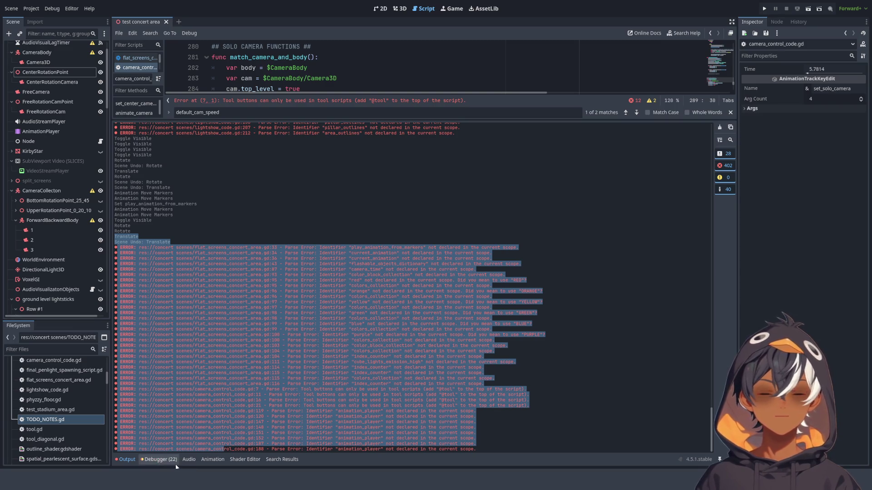
click(162, 462)
key(ctrl+F2)
Expand the FileSystem dock's project file list by raising its splitter
scroll(49, 131, down, 10)
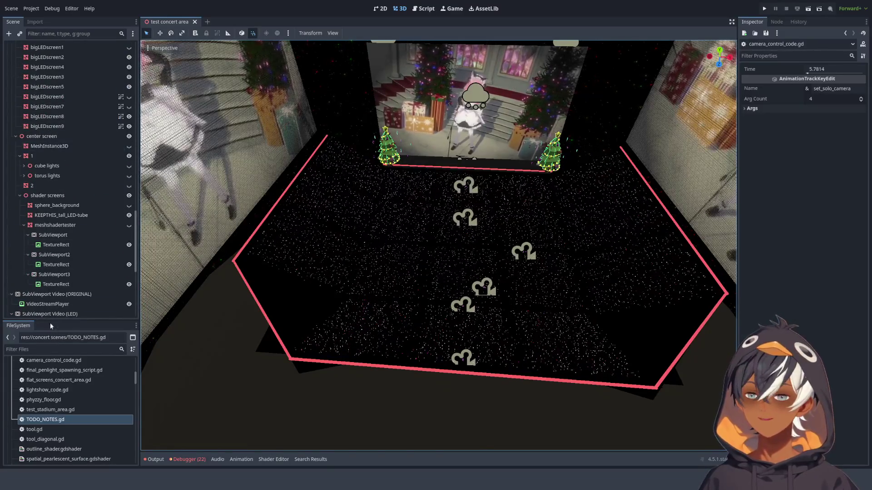
scroll(48, 130, down, 10)
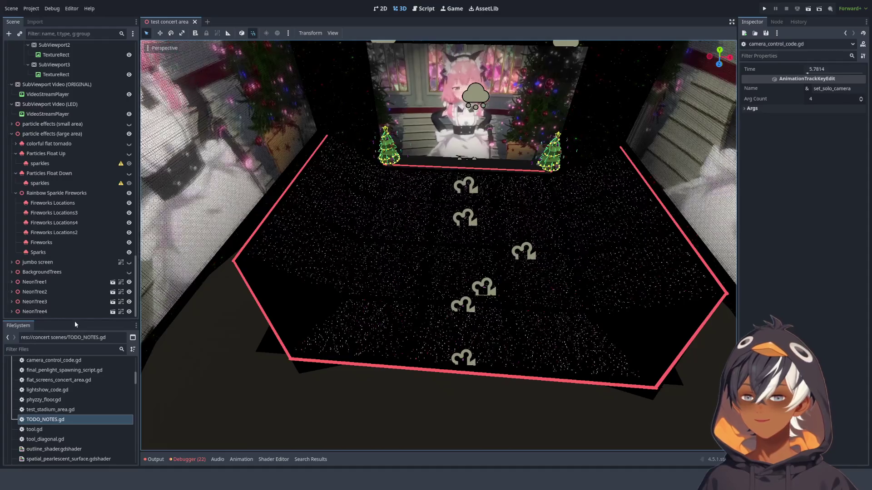
click(84, 325)
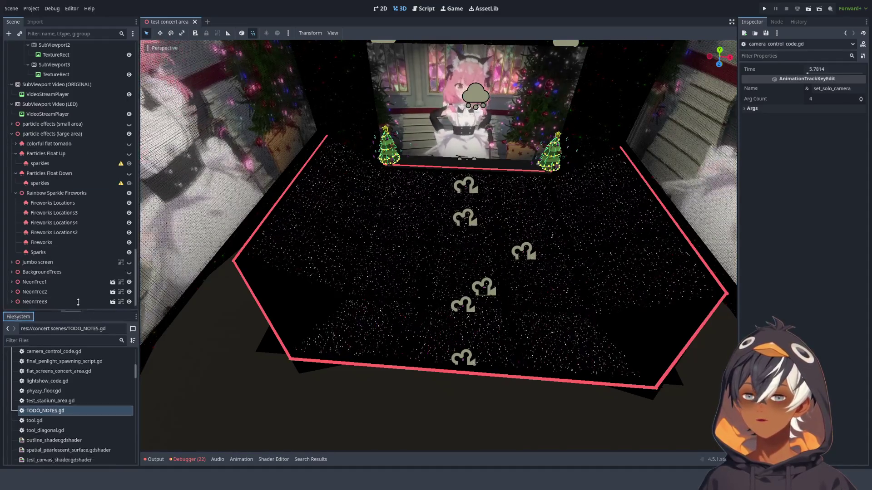
drag(84, 321, 84, 106)
scroll(90, 223, down, 10)
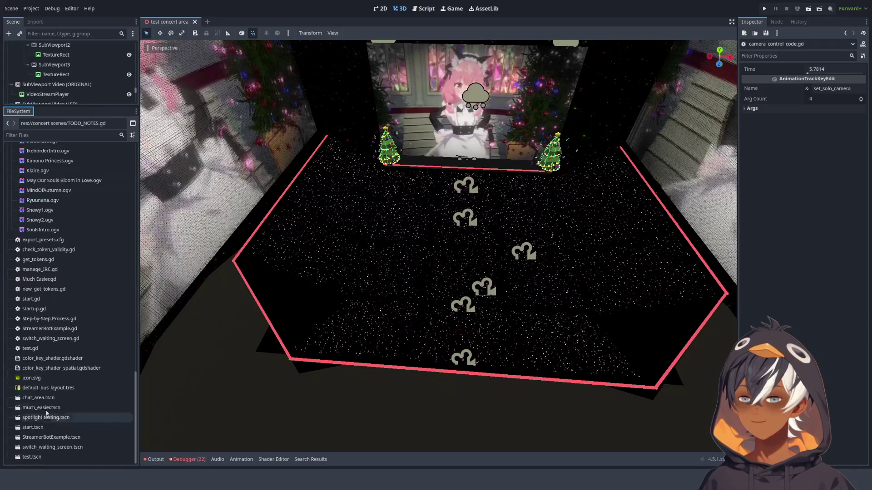
Orbit the 3D stage view, then go back to the camera-control script
scroll(61, 243, down, 5)
drag(318, 273, 495, 291)
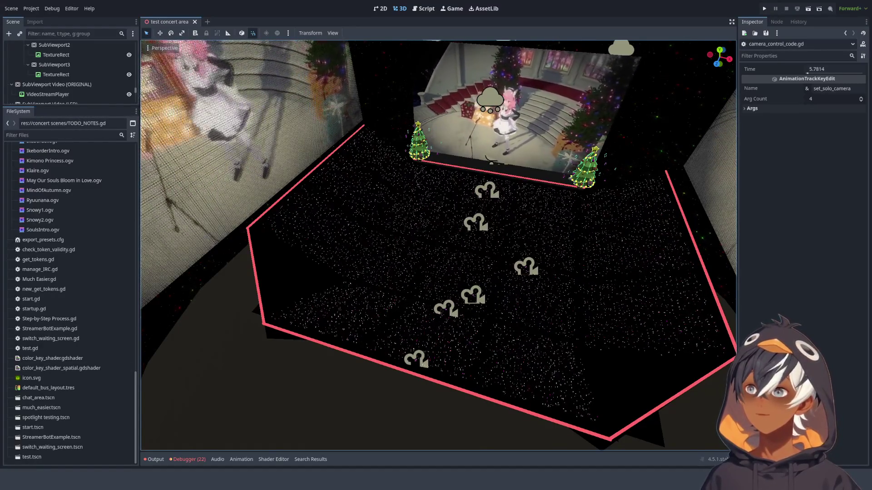
click(426, 8)
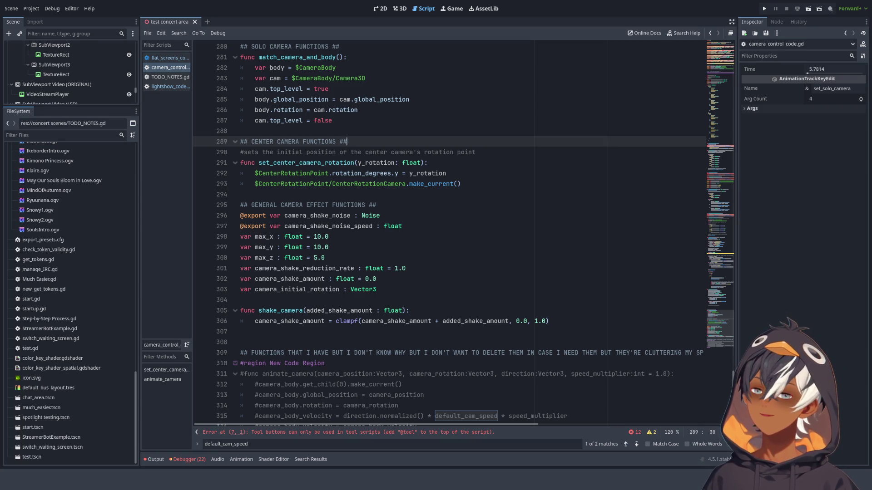
scroll(454, 196, down, 1)
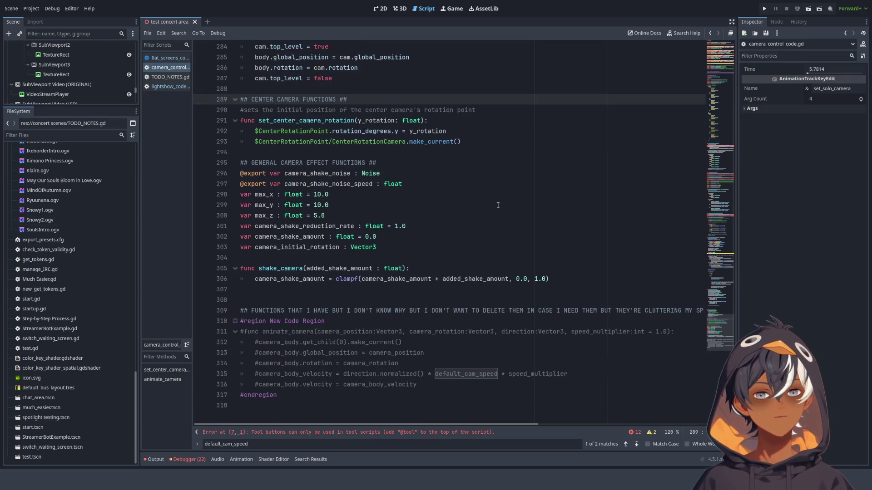
scroll(449, 194, up, 8)
scroll(448, 194, down, 6)
scroll(720, 198, up, 20)
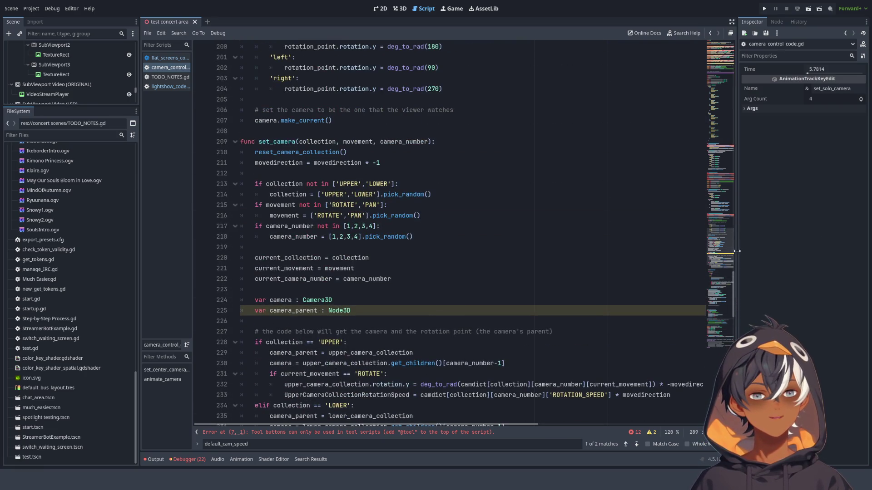
scroll(722, 227, up, 20)
scroll(712, 46, up, 10)
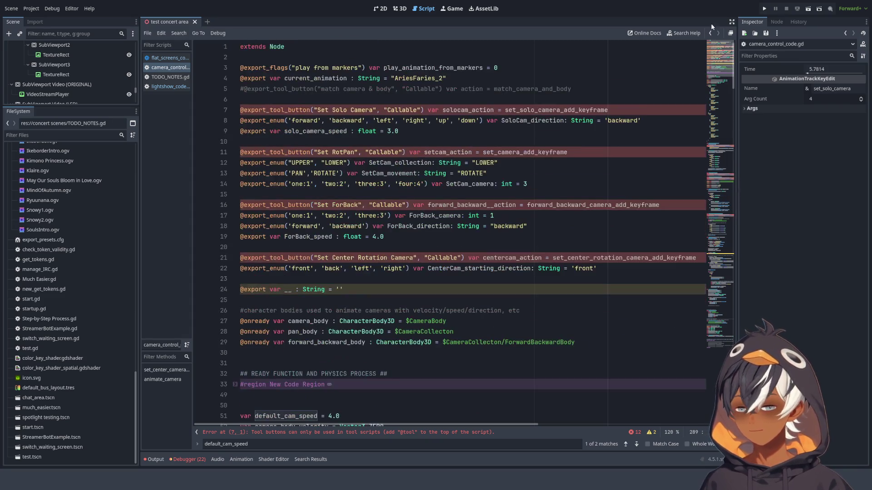